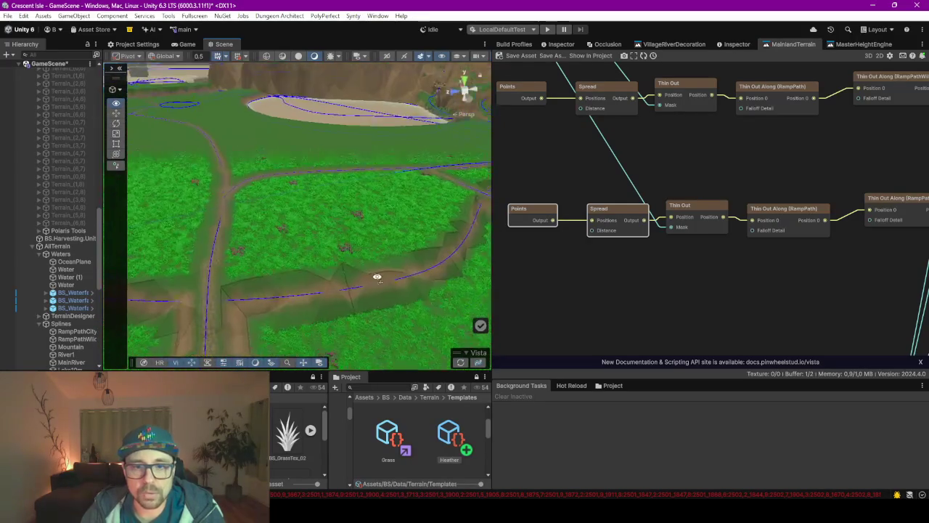
Orbit over the grassy terrain and river, then switch to the Pinterest page in Chrome
{"action": "mouse_move", "coordinate": [210, 224]}
{"action": "left_mouse_down"}
{"action": "mouse_move", "coordinate": [249, 251]}
{"action": "mouse_move", "coordinate": [317, 246]}
{"action": "mouse_move", "coordinate": [308, 263]}
{"action": "mouse_move", "coordinate": [367, 253]}
{"action": "mouse_move", "coordinate": [322, 263]}
{"action": "left_mouse_up"}
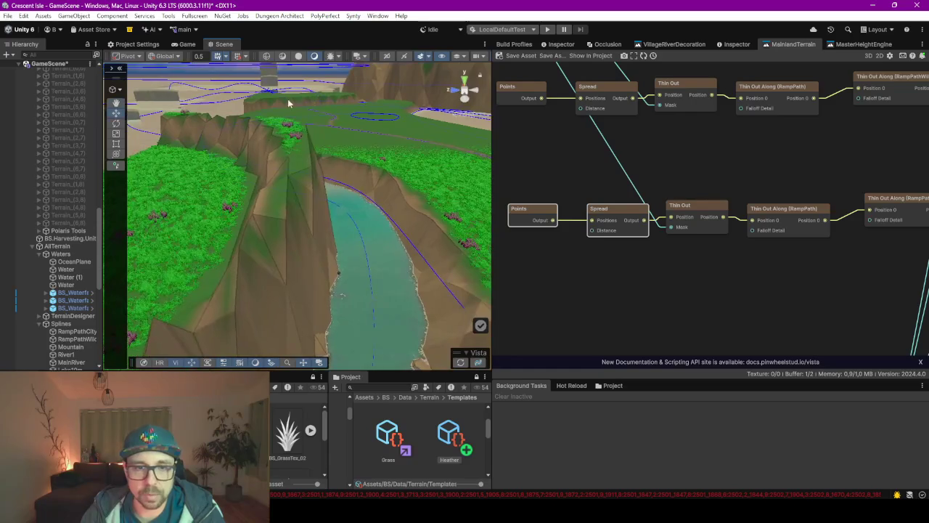
{"action": "mouse_move", "coordinate": [342, 214]}
{"action": "left_mouse_down"}
{"action": "mouse_move", "coordinate": [187, 243]}
{"action": "mouse_move", "coordinate": [195, 259]}
{"action": "mouse_move", "coordinate": [255, 284]}
{"action": "mouse_move", "coordinate": [304, 251]}
{"action": "mouse_move", "coordinate": [349, 251]}
{"action": "mouse_move", "coordinate": [387, 266]}
{"action": "mouse_move", "coordinate": [425, 259]}
{"action": "mouse_move", "coordinate": [379, 276]}
{"action": "mouse_move", "coordinate": [336, 269]}
{"action": "mouse_move", "coordinate": [336, 259]}
{"action": "mouse_move", "coordinate": [245, 261]}
{"action": "mouse_move", "coordinate": [390, 278]}
{"action": "mouse_move", "coordinate": [331, 269]}
{"action": "mouse_move", "coordinate": [465, 275]}
{"action": "left_mouse_up"}
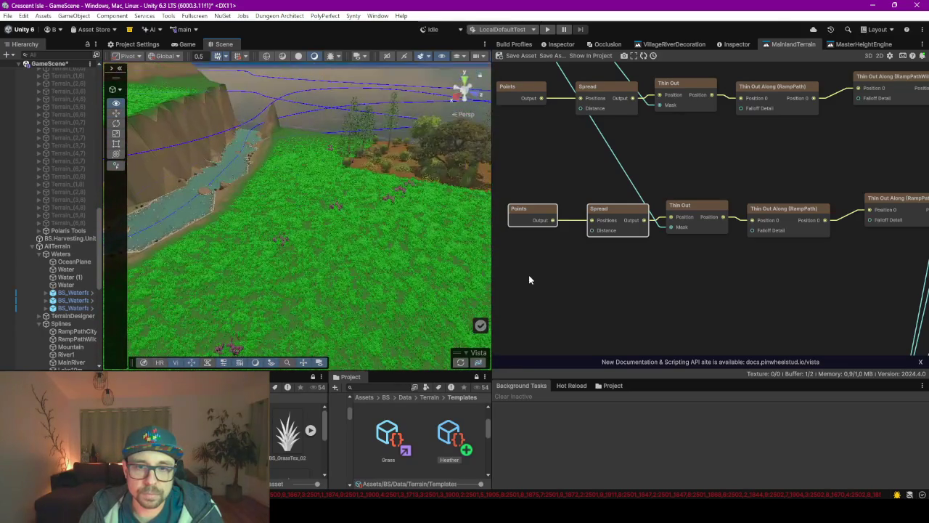
{"action": "mouse_move", "coordinate": [636, 275]}
{"action": "left_mouse_down"}
{"action": "mouse_move", "coordinate": [712, 255]}
{"action": "mouse_move", "coordinate": [513, 267]}
{"action": "mouse_move", "coordinate": [218, 236]}
{"action": "left_mouse_up"}
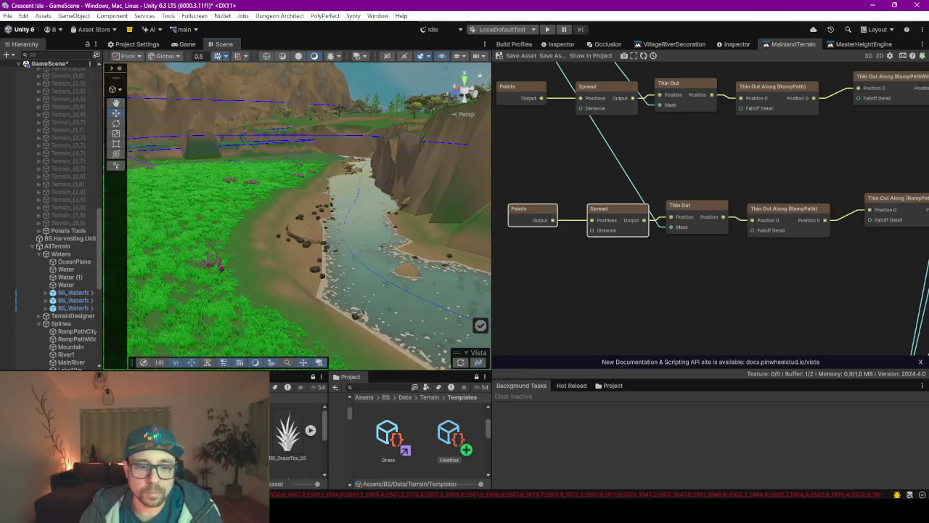
{"action": "left_click", "coordinate": [468, 471]}
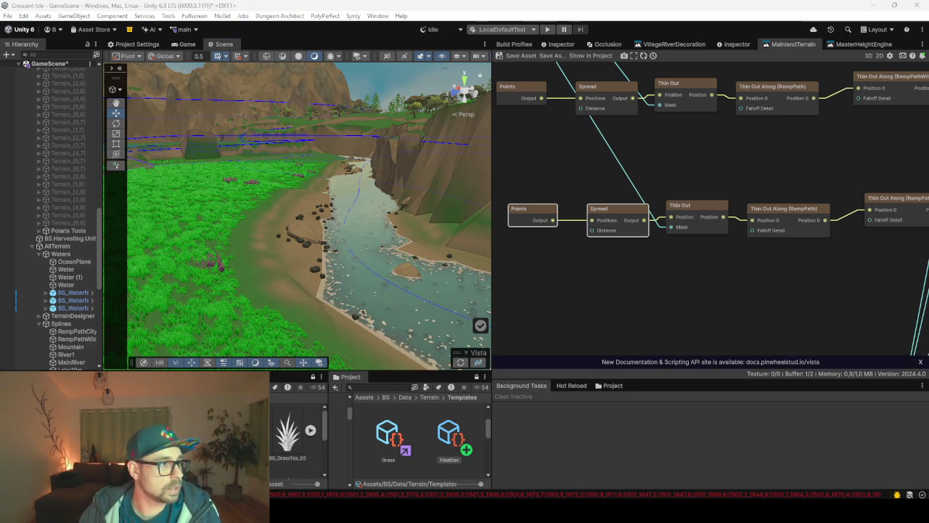
{"action": "key", "text": "alt+Tab"}
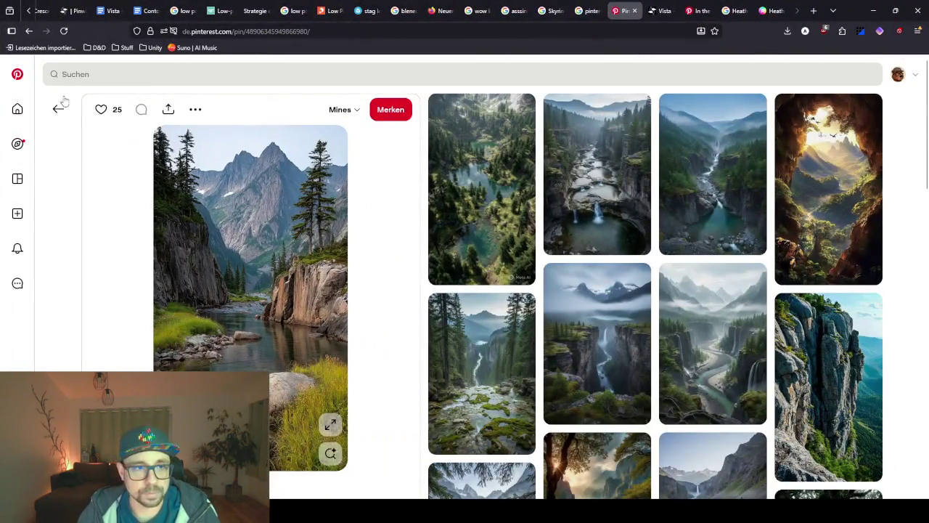
Return to the Pinterest home feed and browse the Environment board
{"action": "left_click", "coordinate": [59, 108]}
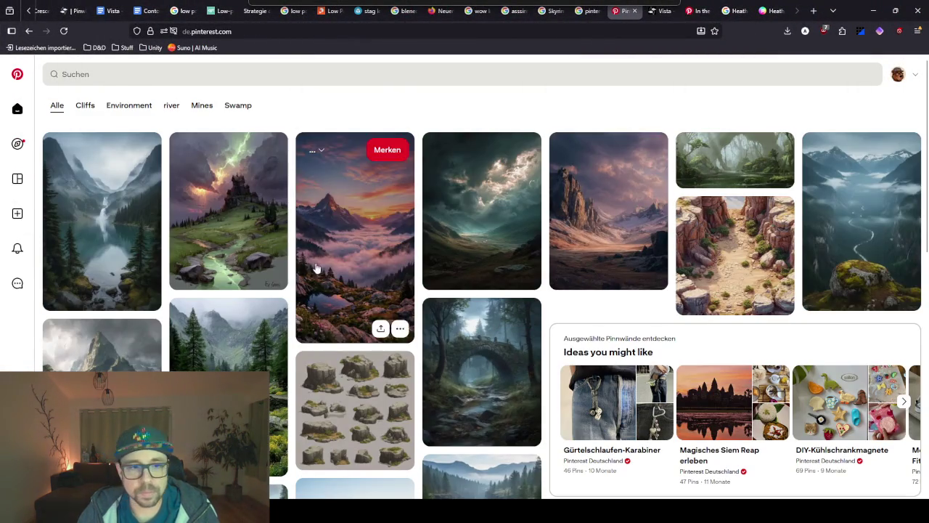
{"action": "left_click", "coordinate": [129, 107]}
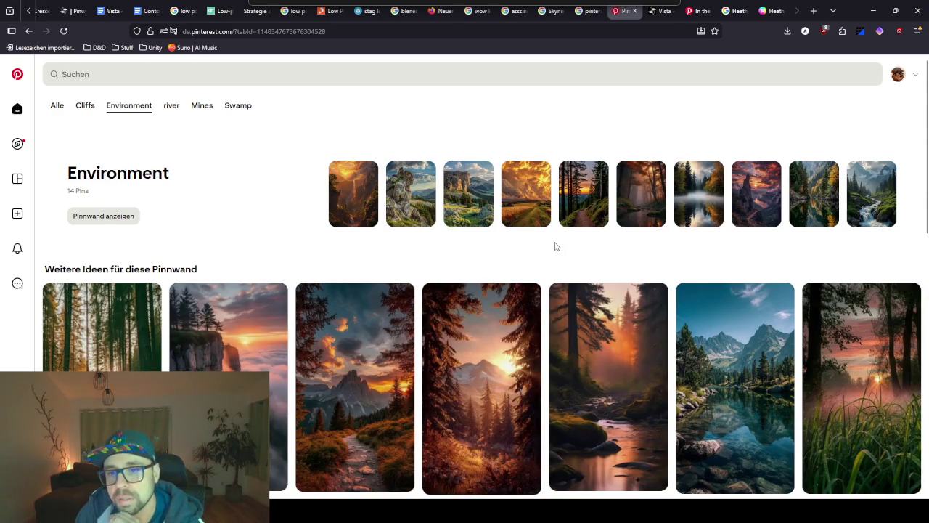
{"action": "scroll", "coordinate": [557, 268], "scroll_direction": "down", "scroll_amount": 3}
{"action": "scroll", "coordinate": [508, 327], "scroll_direction": "down", "scroll_amount": 1}
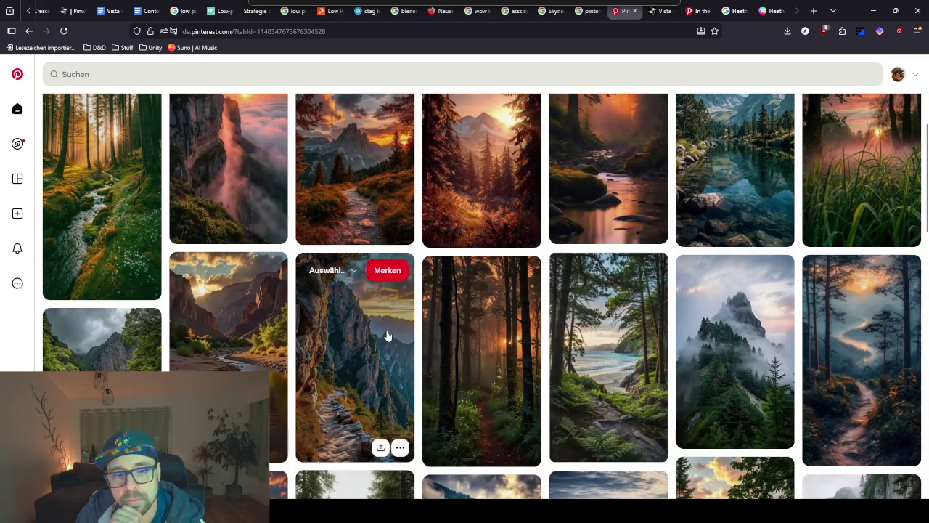
{"action": "scroll", "coordinate": [385, 332], "scroll_direction": "up", "scroll_amount": 4}
Search Pinterest for 'meadow' and open the pink wildflower meadow pin
{"action": "left_click", "coordinate": [132, 71]}
{"action": "type", "text": "meadow"}
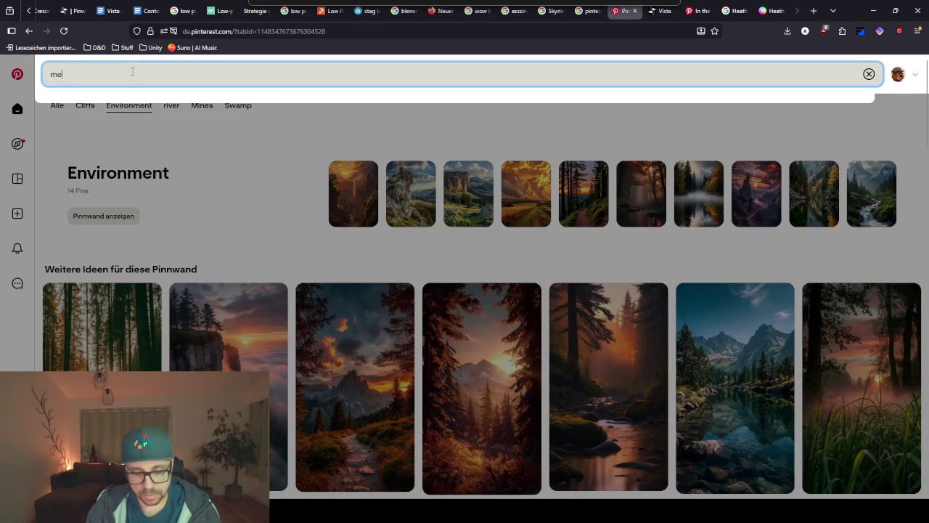
{"action": "key", "text": "Return"}
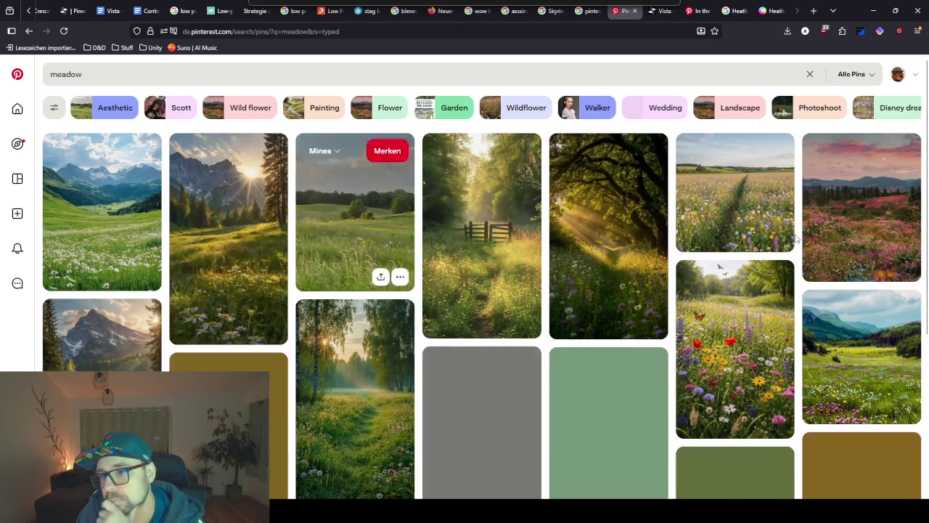
{"action": "left_click", "coordinate": [847, 218]}
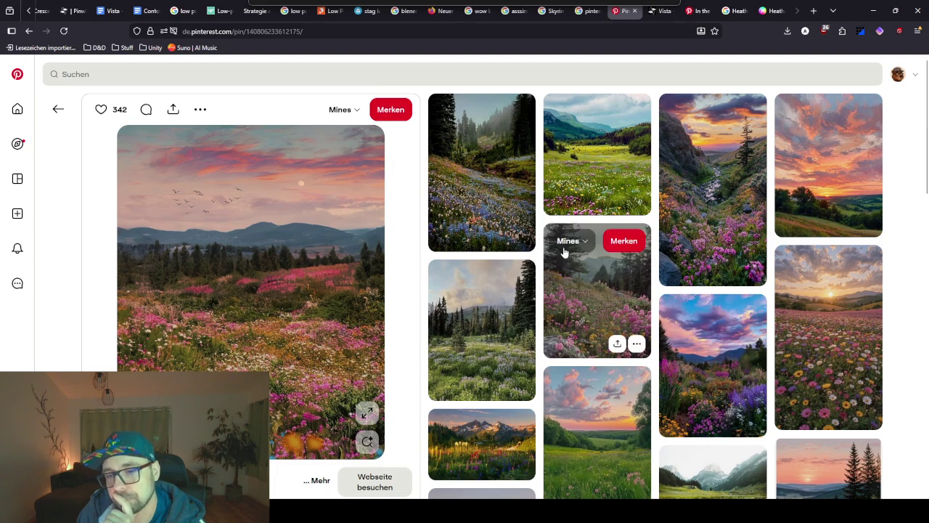
Save the meadow pin to the Environment board
{"action": "left_click", "coordinate": [349, 111]}
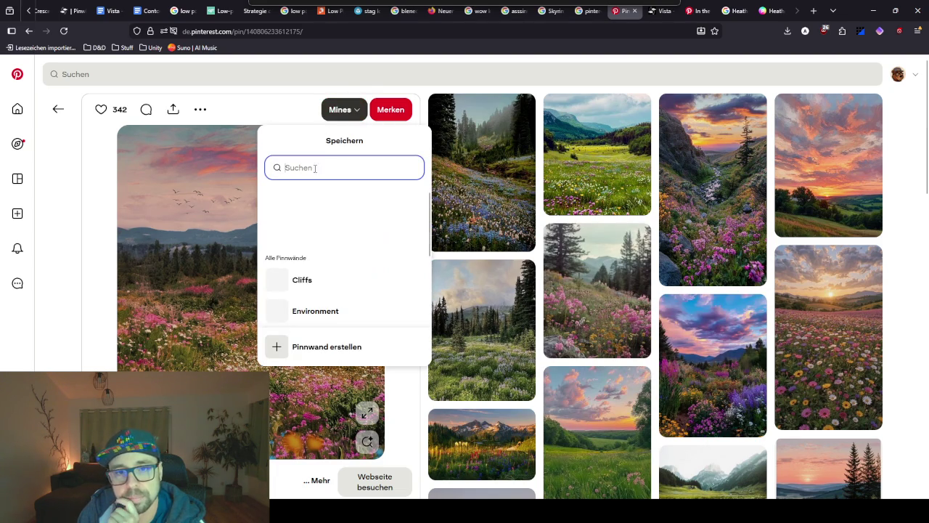
{"action": "scroll", "coordinate": [323, 254], "scroll_direction": "down", "scroll_amount": 2}
{"action": "left_click", "coordinate": [323, 251]}
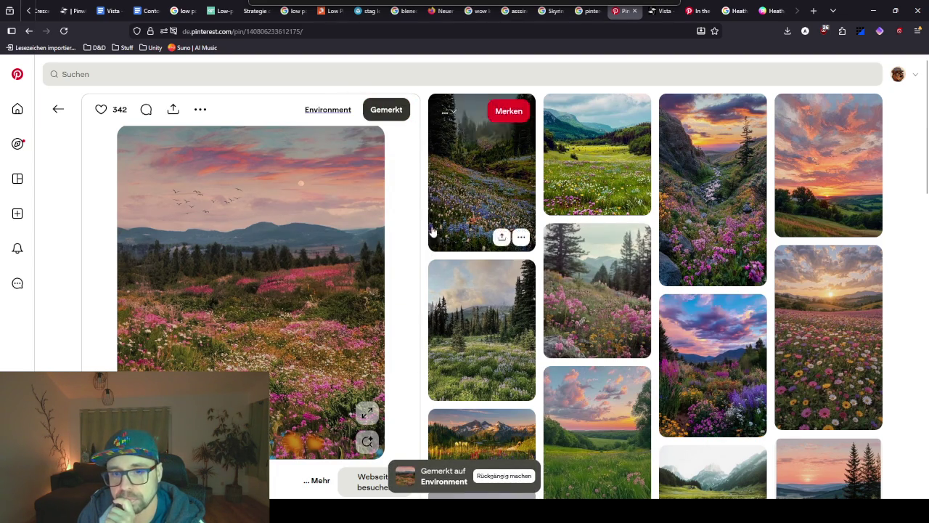
Browse the related reference pins, then minimize Chrome
{"action": "scroll", "coordinate": [334, 338], "scroll_direction": "down", "scroll_amount": 6}
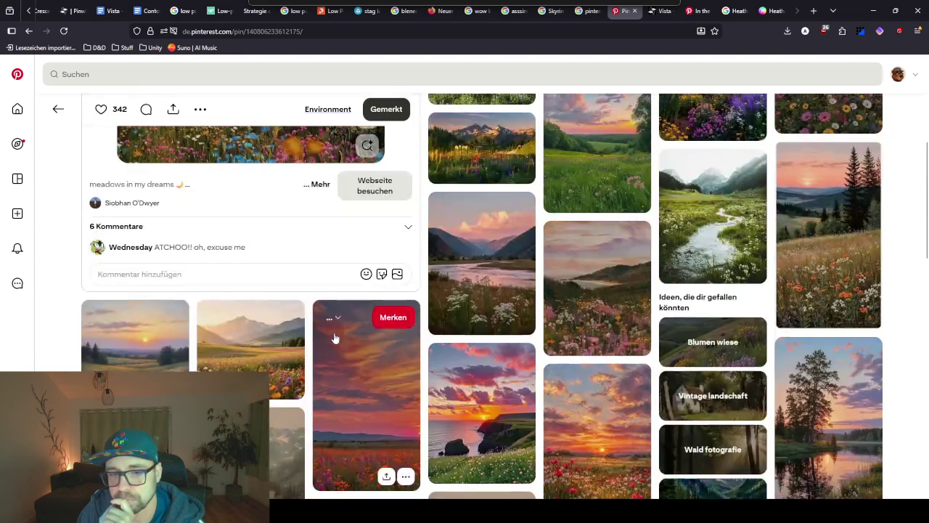
{"action": "scroll", "coordinate": [335, 338], "scroll_direction": "down", "scroll_amount": 2}
{"action": "scroll", "coordinate": [335, 338], "scroll_direction": "down", "scroll_amount": 2}
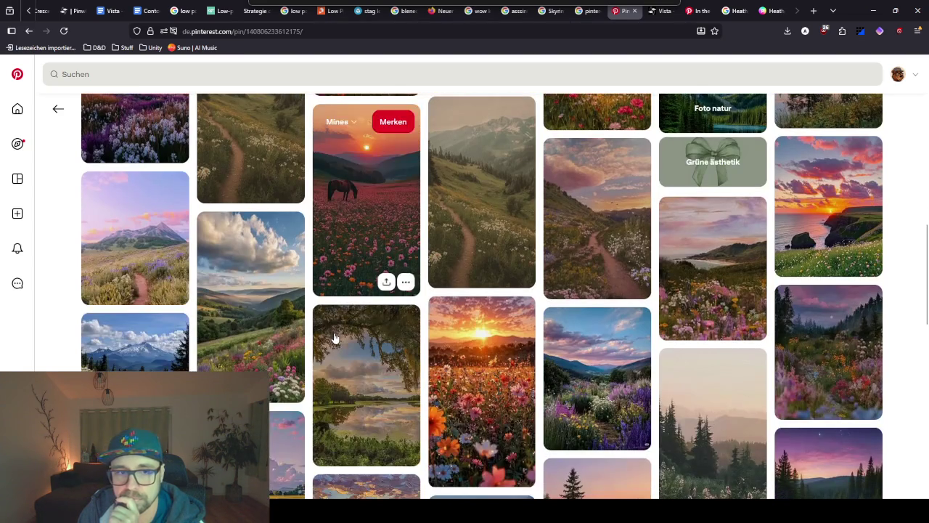
{"action": "scroll", "coordinate": [335, 338], "scroll_direction": "up", "scroll_amount": 1}
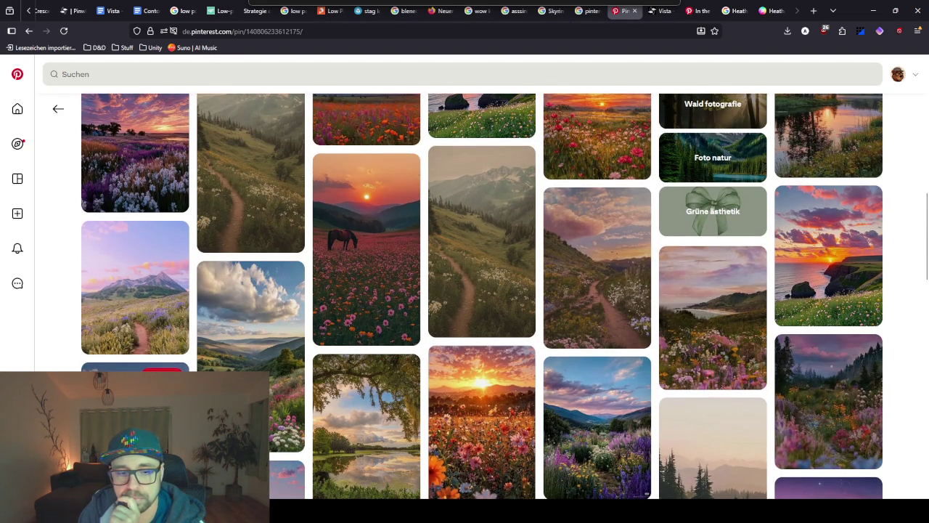
{"action": "scroll", "coordinate": [366, 341], "scroll_direction": "down", "scroll_amount": 2}
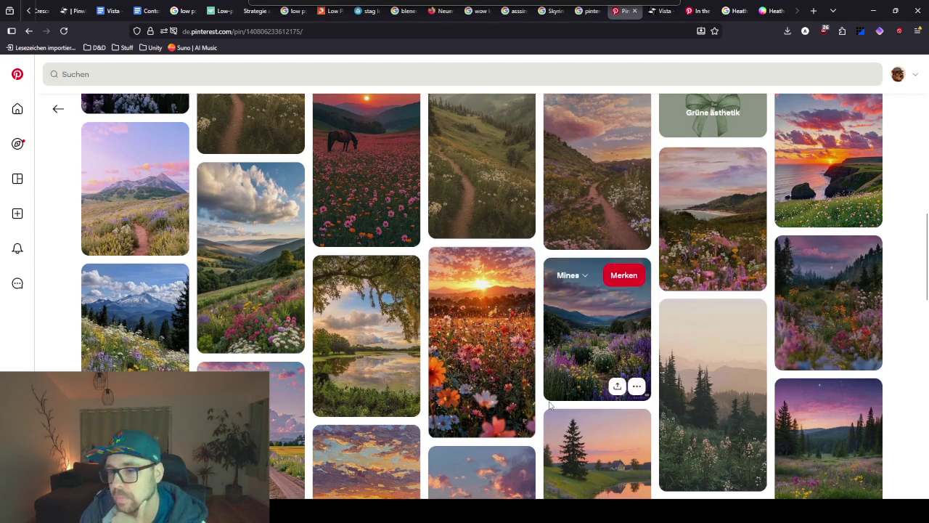
{"action": "left_click", "coordinate": [873, 10]}
Fly the Scene camera into the grass and heather toward the horizon and river
{"action": "scroll", "coordinate": [215, 264], "scroll_direction": "up", "scroll_amount": 5}
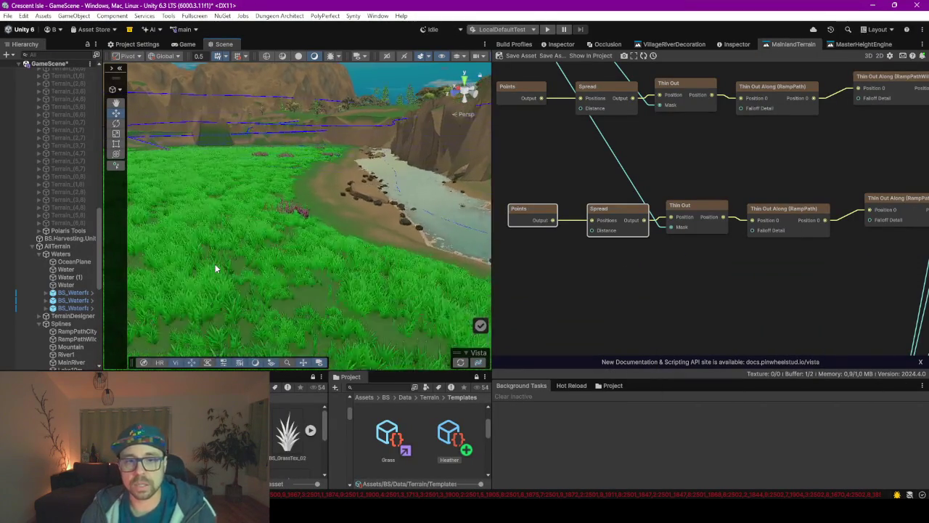
{"action": "scroll", "coordinate": [263, 229], "scroll_direction": "up", "scroll_amount": 3}
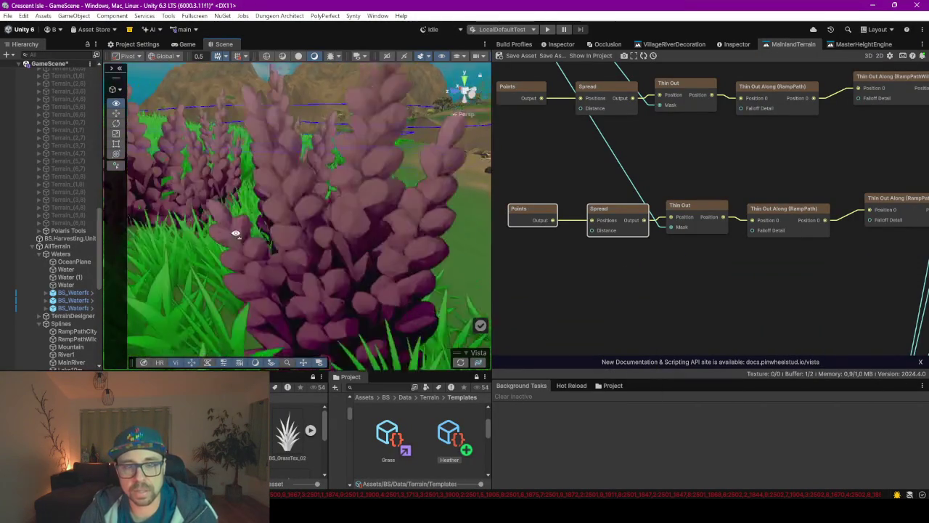
{"action": "scroll", "coordinate": [232, 232], "scroll_direction": "down", "scroll_amount": 8}
{"action": "mouse_move", "coordinate": [296, 249]}
{"action": "left_mouse_down"}
{"action": "mouse_move", "coordinate": [226, 240]}
{"action": "mouse_move", "coordinate": [312, 262]}
{"action": "left_mouse_up"}
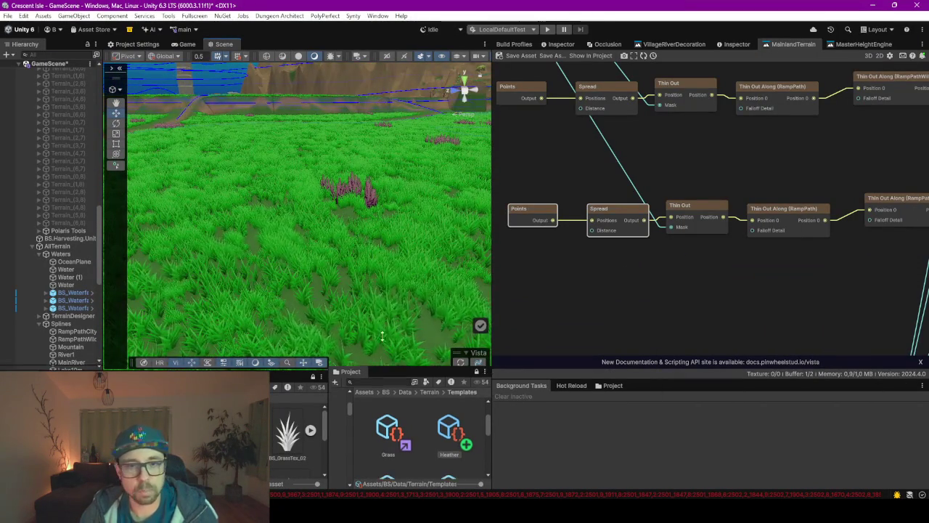
Make the Project panels taller and wider, and give the Templates panel more room
{"action": "left_click_drag", "start_coordinate": [389, 372], "coordinate": [389, 238]}
{"action": "left_click_drag", "start_coordinate": [491, 341], "coordinate": [564, 341]}
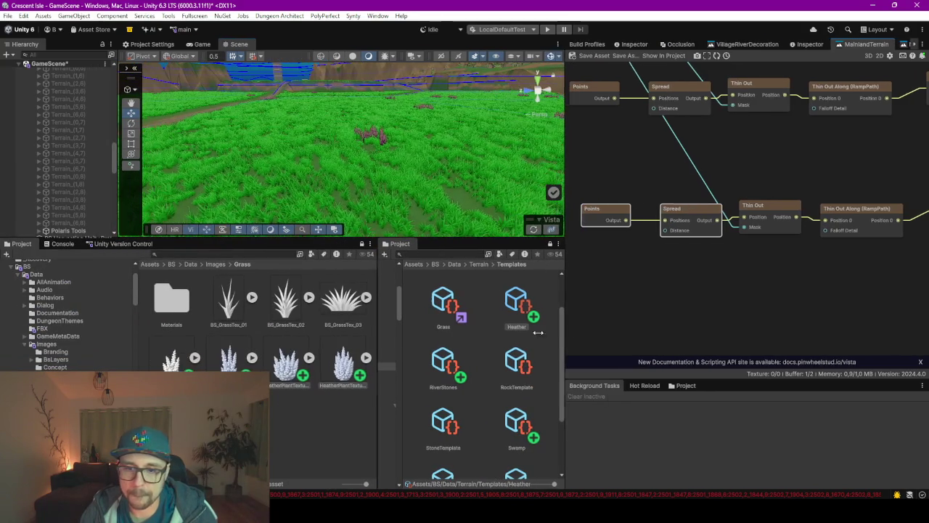
{"action": "left_click_drag", "start_coordinate": [377, 320], "coordinate": [294, 313]}
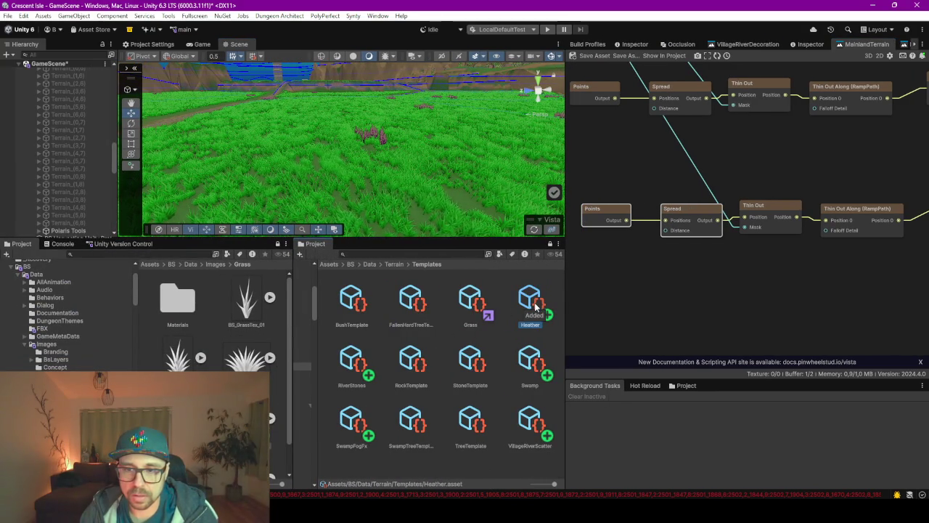
Duplicate the Heather template, rename the copy HeatherBlue, and return to the MainlandTerrain graph
{"action": "left_click", "coordinate": [793, 44]}
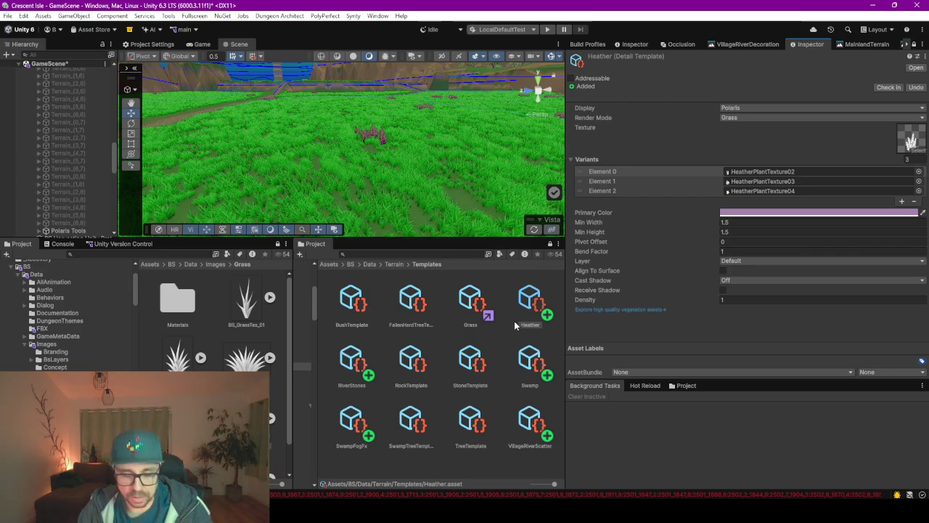
{"action": "left_click", "coordinate": [538, 313]}
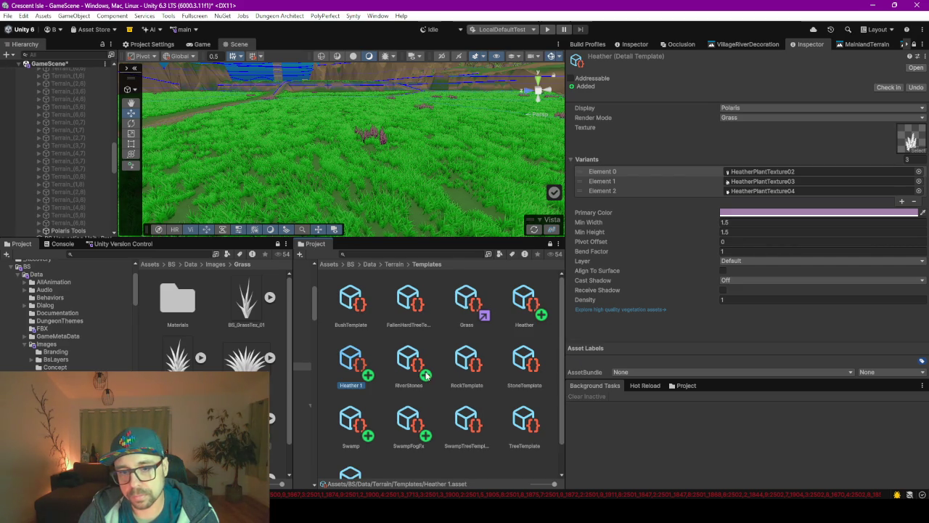
{"action": "left_click", "coordinate": [357, 385]}
{"action": "key", "text": "Right"}
{"action": "key", "text": "BackSpace"}
{"action": "key", "text": "BackSpace"}
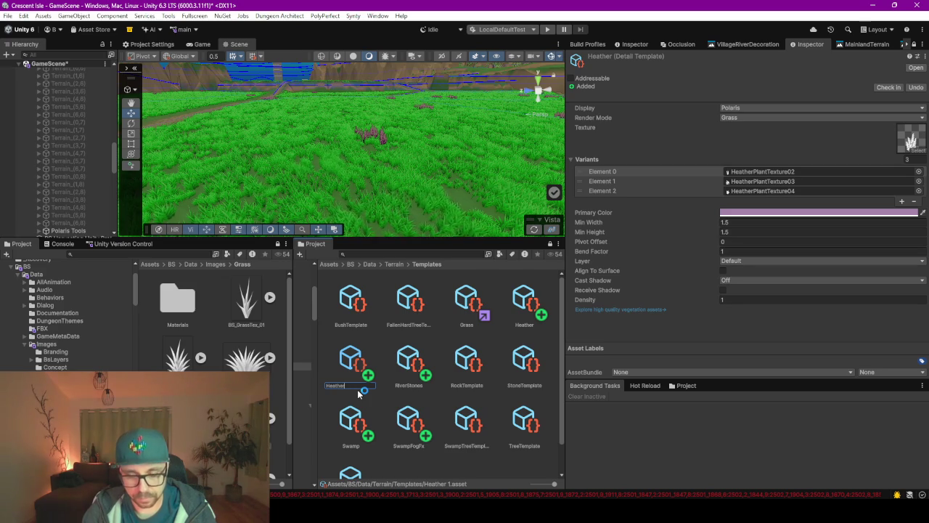
{"action": "type", "text": "Bush"}
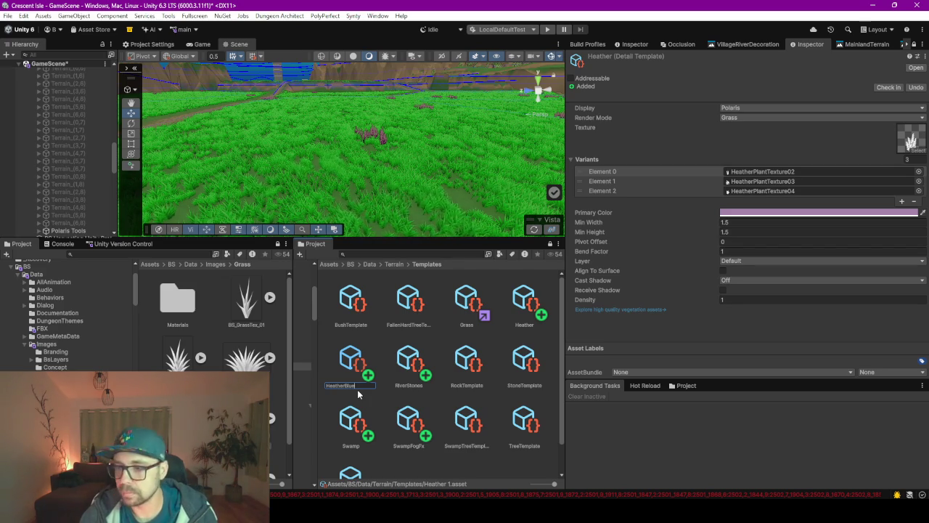
{"action": "key", "text": "Return"}
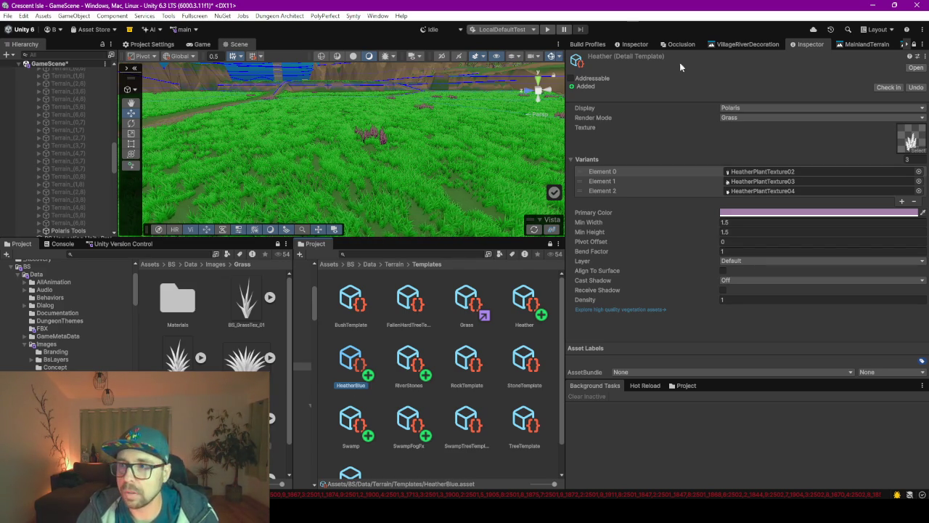
{"action": "left_click", "coordinate": [869, 44]}
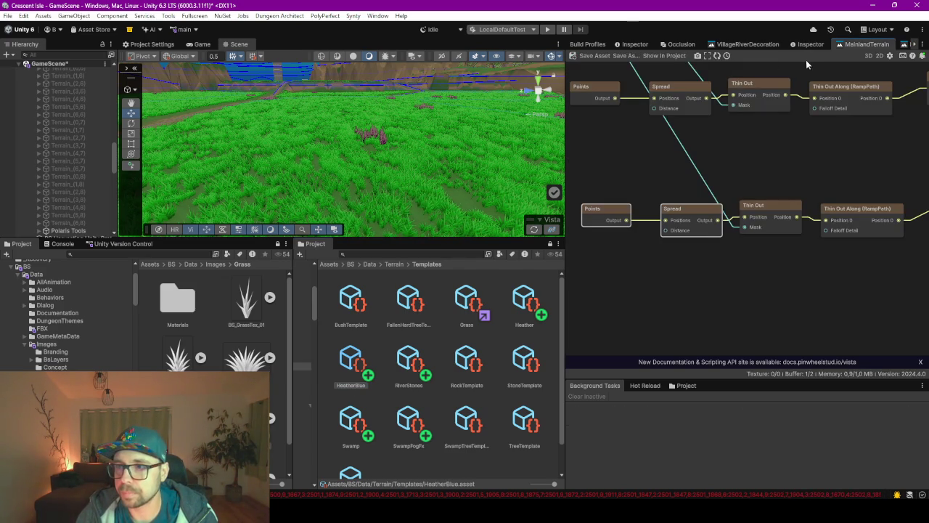
Widen the node graph area and navigate to the scatter node chains
{"action": "scroll", "coordinate": [709, 155], "scroll_direction": "down", "scroll_amount": 1}
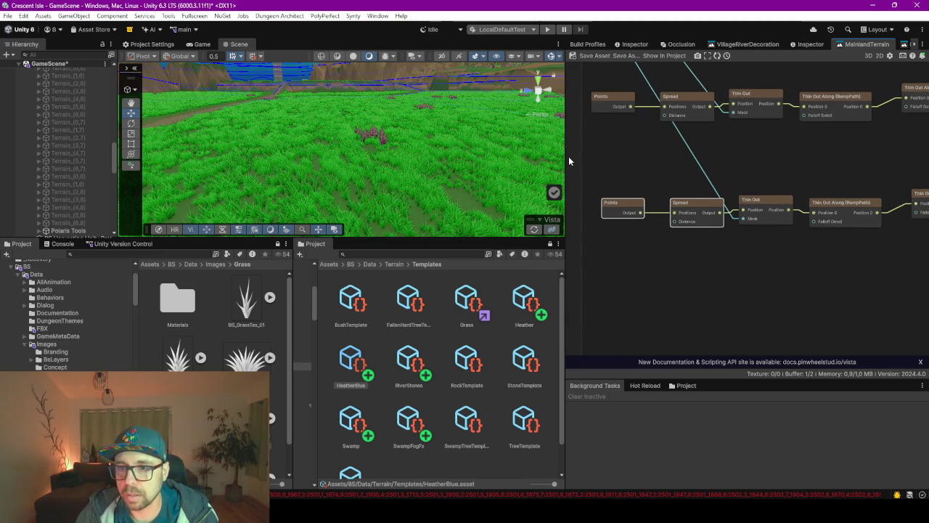
{"action": "left_click_drag", "start_coordinate": [566, 156], "coordinate": [337, 159]}
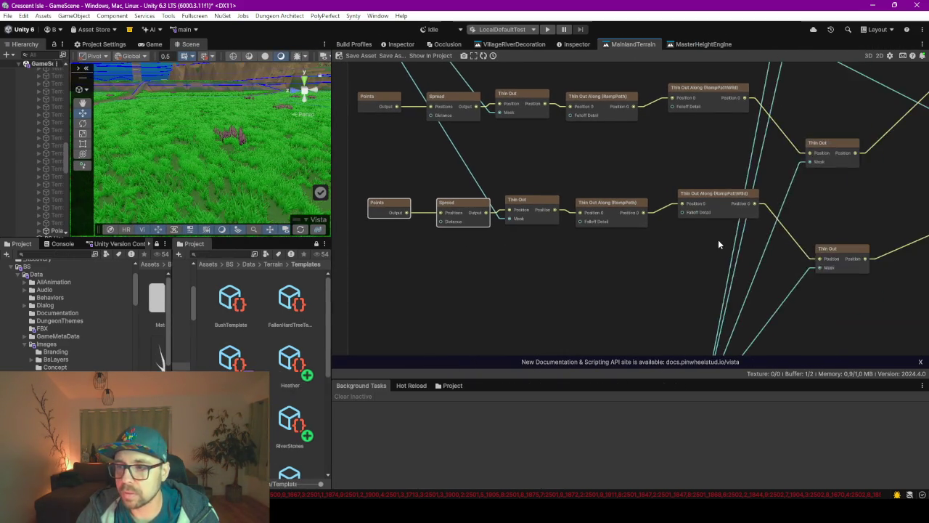
{"action": "scroll", "coordinate": [718, 240], "scroll_direction": "down", "scroll_amount": 2}
{"action": "scroll", "coordinate": [687, 222], "scroll_direction": "up", "scroll_amount": 1}
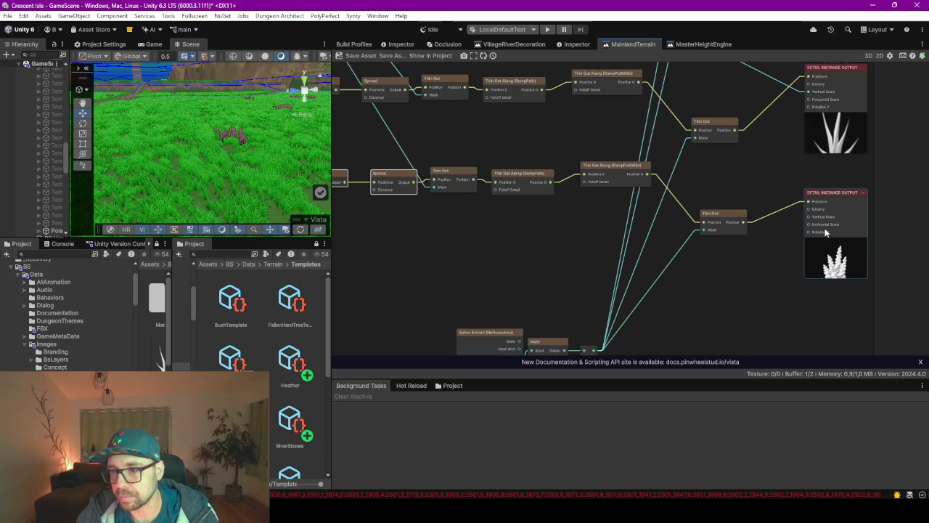
{"action": "scroll", "coordinate": [831, 217], "scroll_direction": "up", "scroll_amount": 2}
{"action": "scroll", "coordinate": [831, 217], "scroll_direction": "down", "scroll_amount": 2}
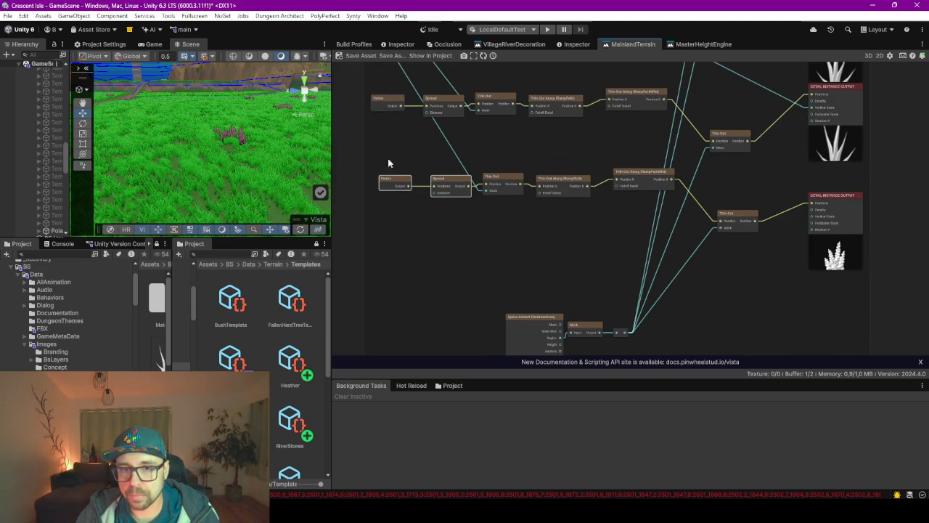
{"action": "mouse_move", "coordinate": [393, 189]}
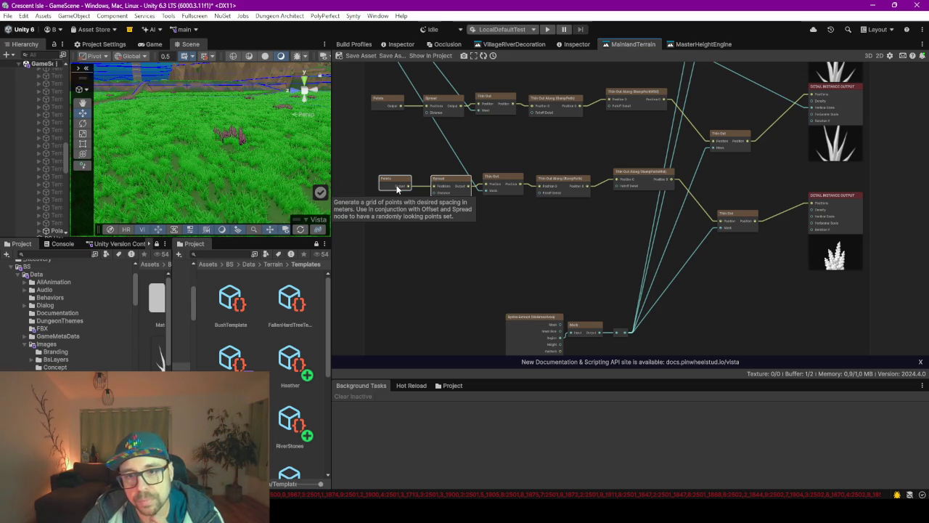
{"action": "scroll", "coordinate": [375, 169], "scroll_direction": "down", "scroll_amount": 2}
Select the Points-to-Detail Instance Output chain, duplicate it, and place the copy below
{"action": "left_click_drag", "start_coordinate": [367, 166], "coordinate": [437, 194]}
{"action": "left_click_drag", "start_coordinate": [749, 247], "coordinate": [750, 246]}
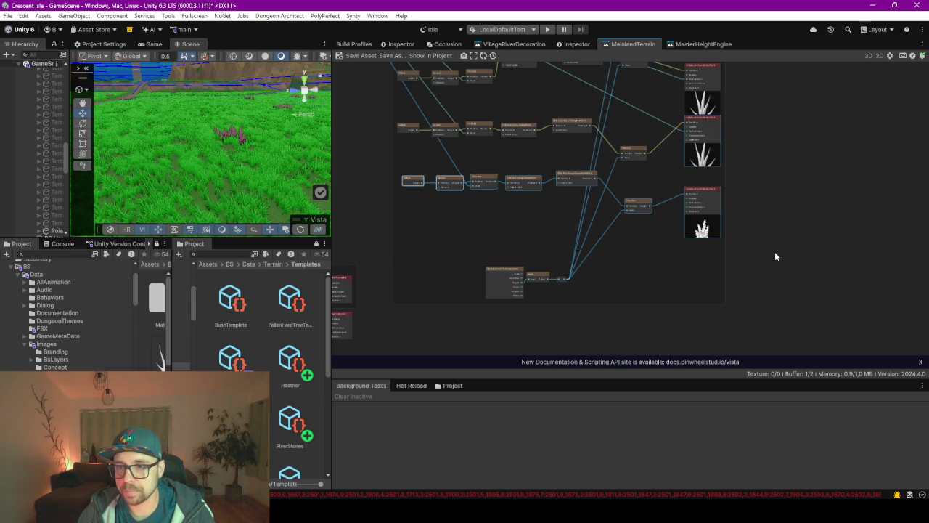
{"action": "left_click_drag", "start_coordinate": [802, 257], "coordinate": [643, 213]}
{"action": "left_click_drag", "start_coordinate": [438, 174], "coordinate": [395, 176]}
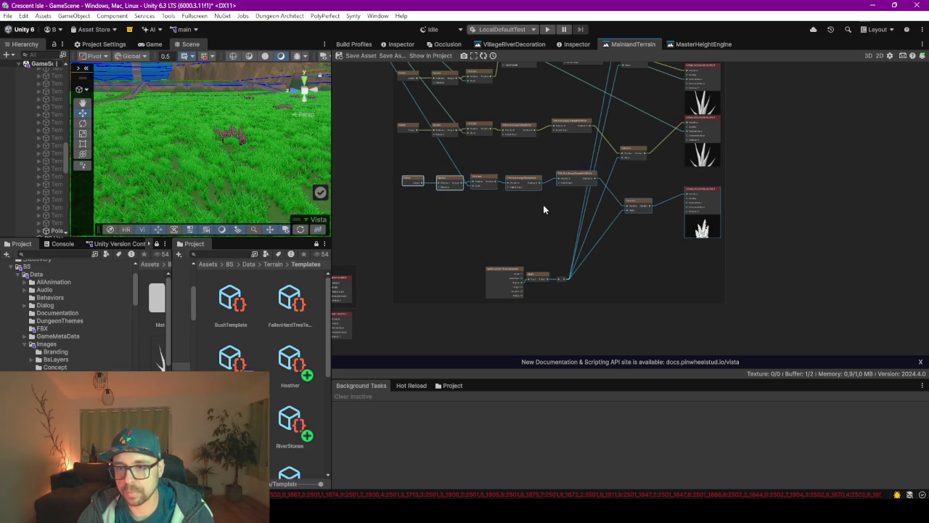
{"action": "key", "text": "ctrl+d"}
{"action": "mouse_move", "coordinate": [747, 276]}
{"action": "left_mouse_down"}
{"action": "mouse_move", "coordinate": [579, 232]}
{"action": "mouse_move", "coordinate": [583, 240]}
{"action": "left_mouse_up"}
Select the copied chain's Points and Spread nodes
{"action": "scroll", "coordinate": [715, 238], "scroll_direction": "up", "scroll_amount": 5}
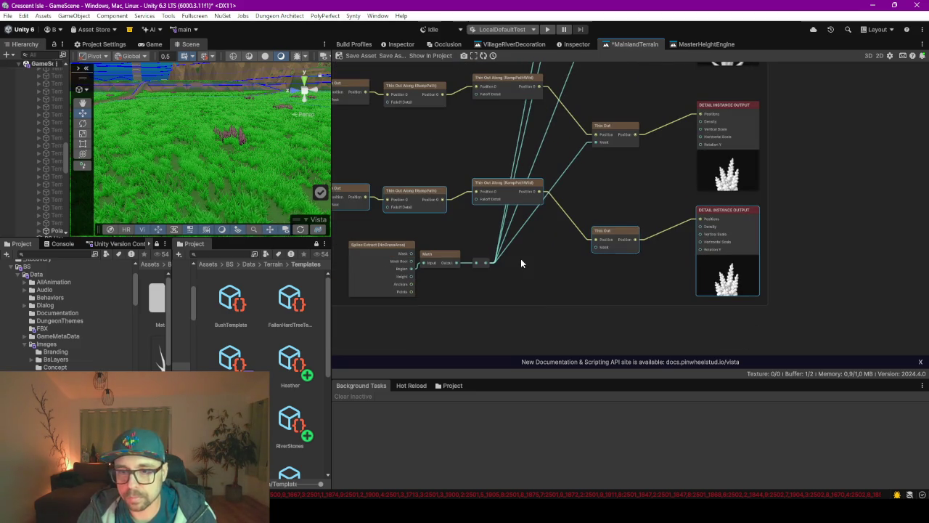
{"action": "scroll", "coordinate": [479, 167], "scroll_direction": "down", "scroll_amount": 5}
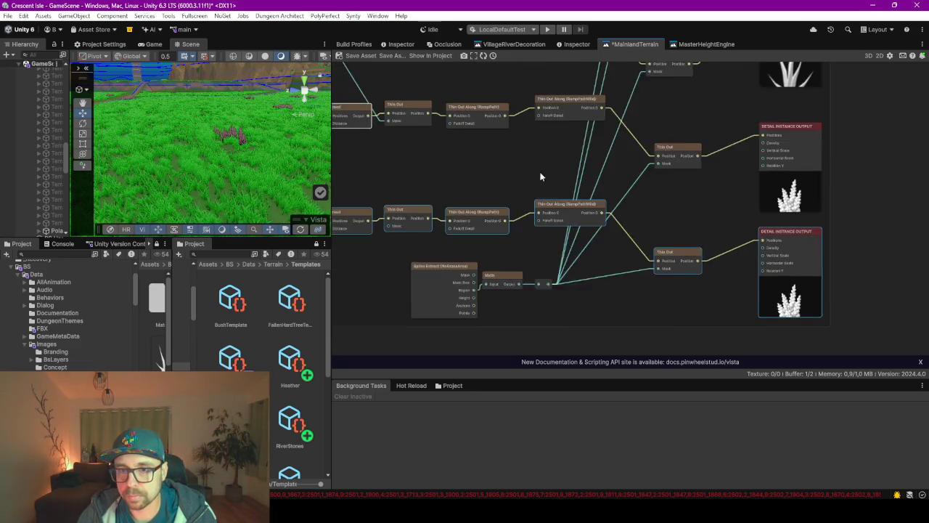
{"action": "scroll", "coordinate": [513, 188], "scroll_direction": "down", "scroll_amount": 4}
{"action": "scroll", "coordinate": [473, 139], "scroll_direction": "down", "scroll_amount": 5}
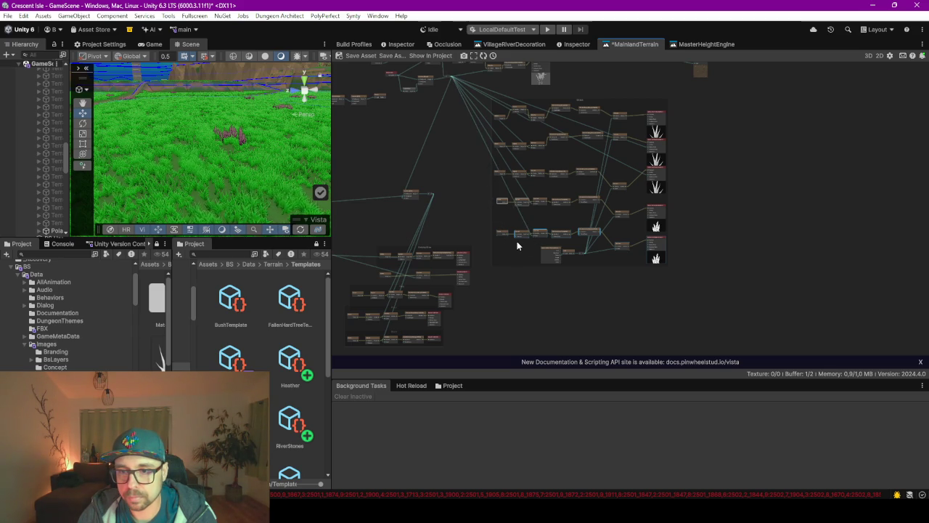
{"action": "scroll", "coordinate": [517, 247], "scroll_direction": "up", "scroll_amount": 6}
{"action": "left_click_drag", "start_coordinate": [401, 145], "coordinate": [543, 236]}
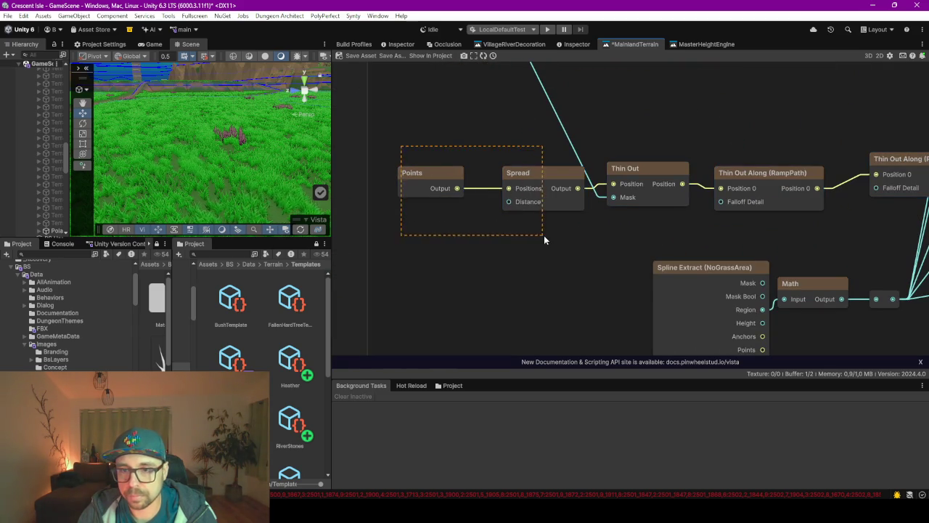
Insert an Offset node on the wire between Spread and Thin Out
{"action": "left_click_drag", "start_coordinate": [522, 175], "coordinate": [384, 170]}
{"action": "right_click", "coordinate": [478, 268]}
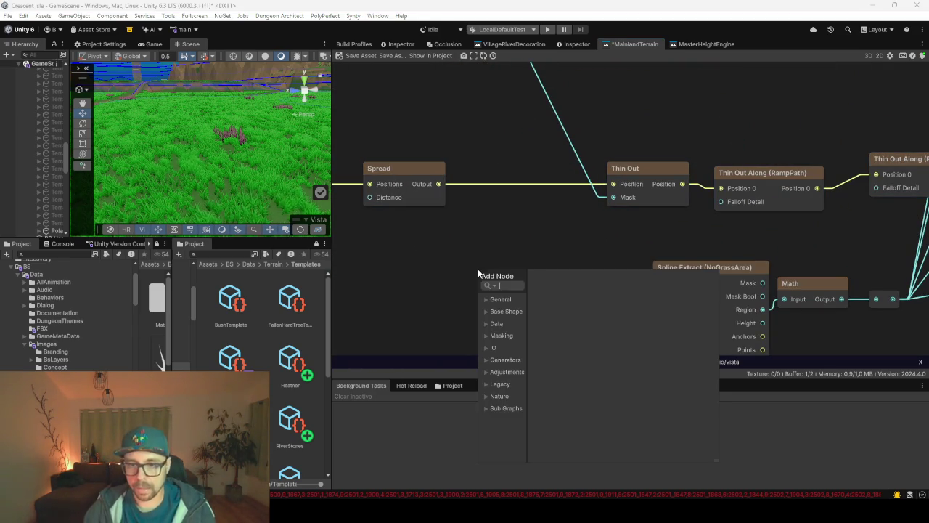
{"action": "type", "text": "offs"}
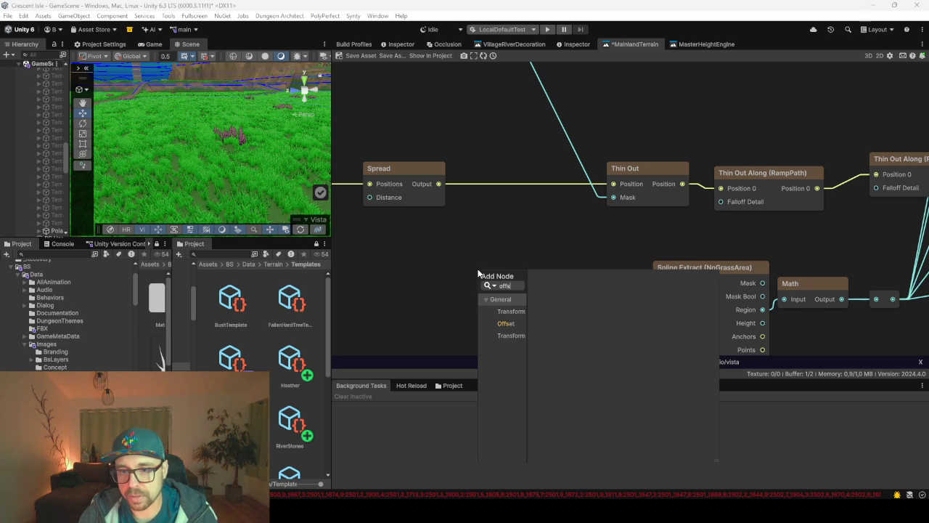
{"action": "key", "text": "Down"}
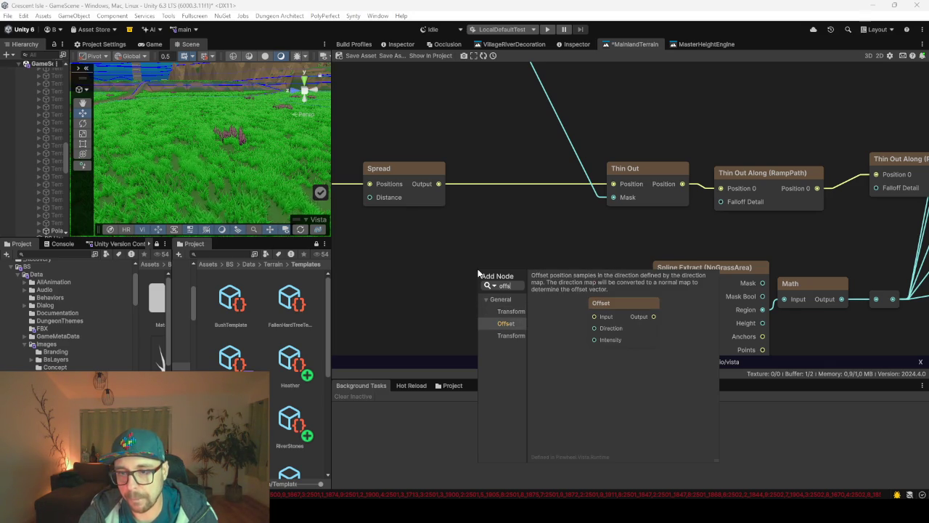
{"action": "key", "text": "Return"}
{"action": "left_click_drag", "start_coordinate": [520, 280], "coordinate": [519, 187]}
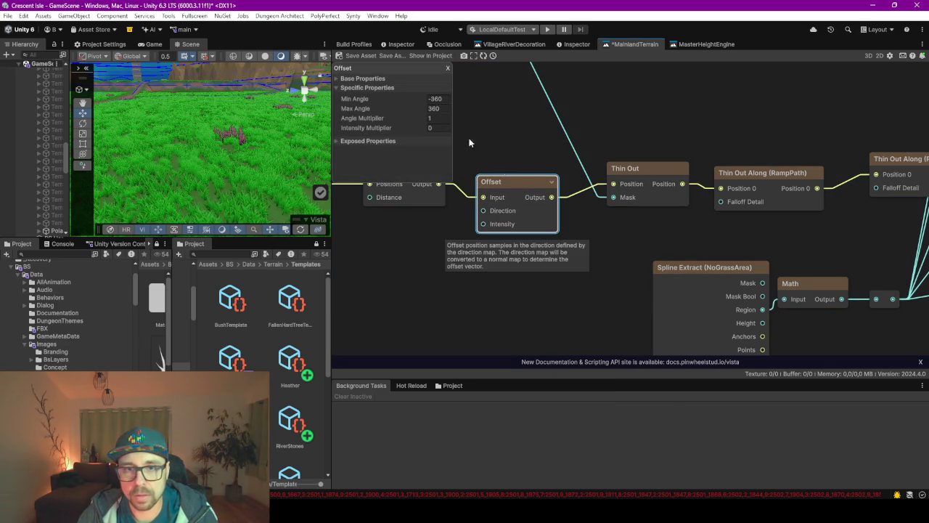
{"action": "left_click_drag", "start_coordinate": [394, 253], "coordinate": [504, 259]}
Add a Noise (Perlin01) node and wire it into Offset's Direction input
{"action": "scroll", "coordinate": [483, 280], "scroll_direction": "up", "scroll_amount": 1}
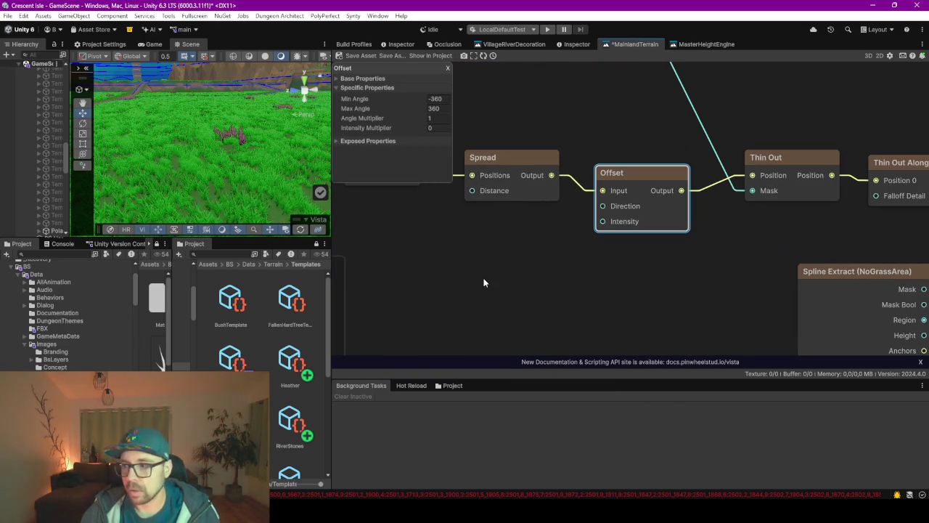
{"action": "key", "text": "space"}
{"action": "type", "text": "noise"}
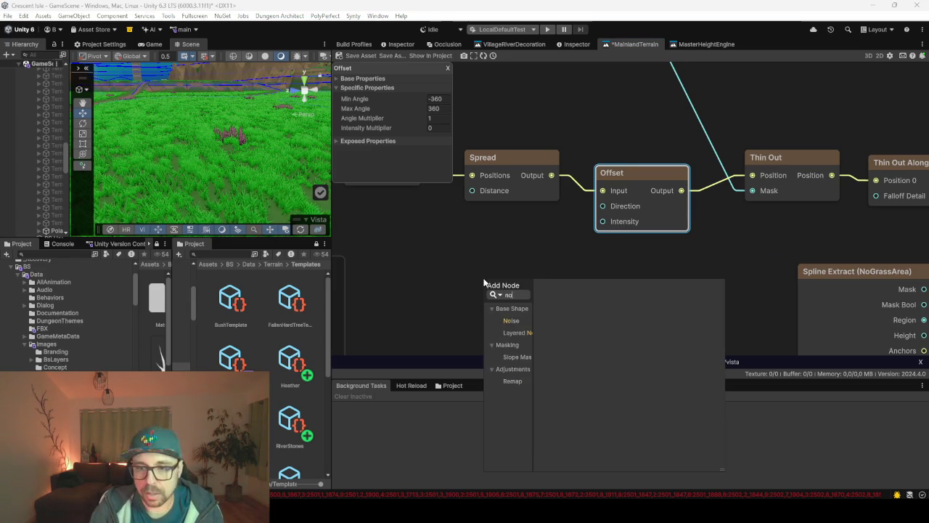
{"action": "key", "text": "Down"}
{"action": "key", "text": "Return"}
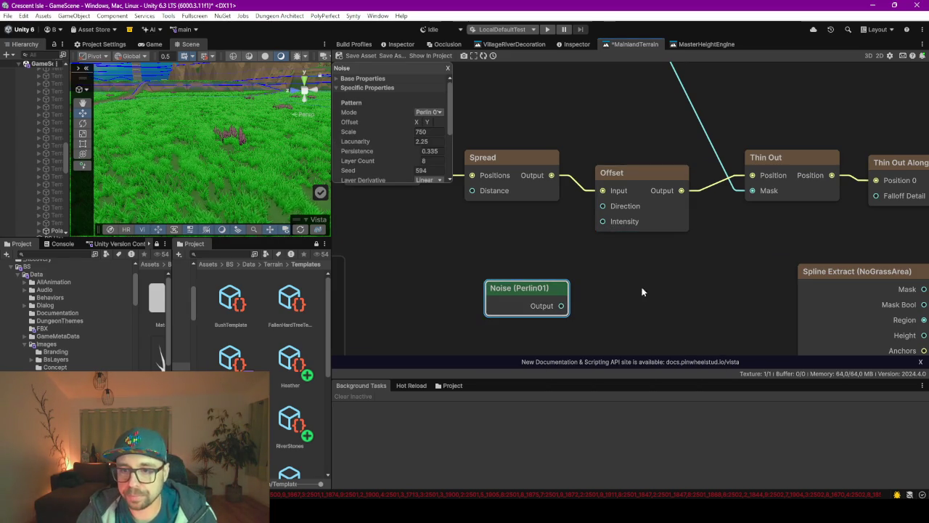
{"action": "left_click_drag", "start_coordinate": [561, 306], "coordinate": [607, 205]}
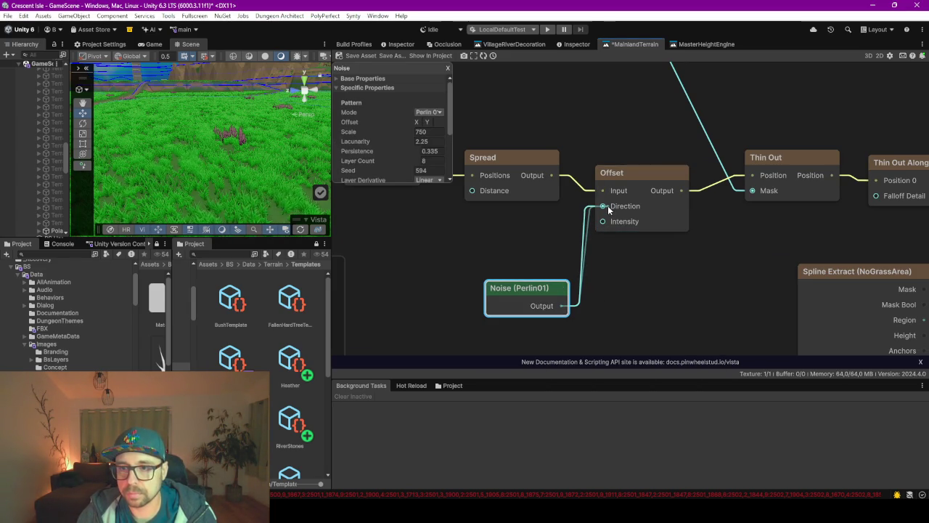
{"action": "left_click", "coordinate": [634, 207]}
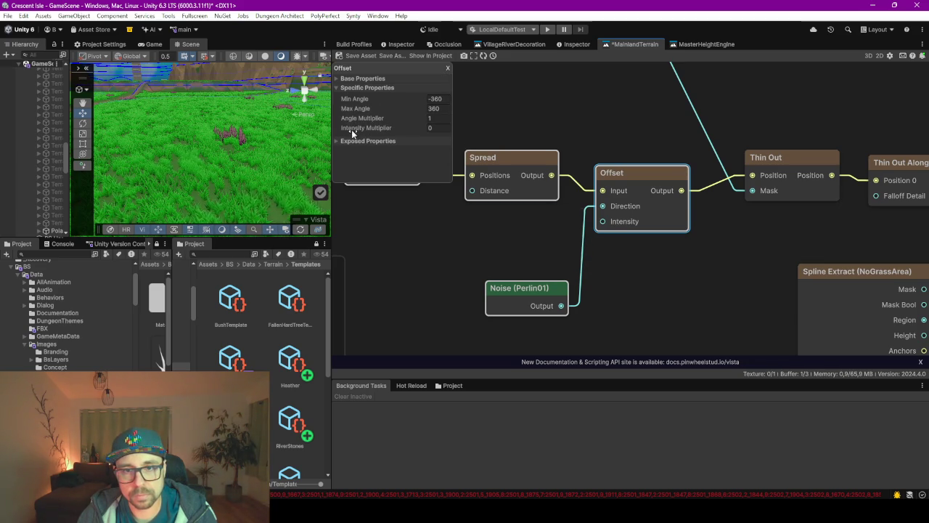
{"action": "left_click_drag", "start_coordinate": [506, 286], "coordinate": [447, 233]}
Connect the noise output to Offset's Intensity input as well
{"action": "right_click", "coordinate": [493, 301]}
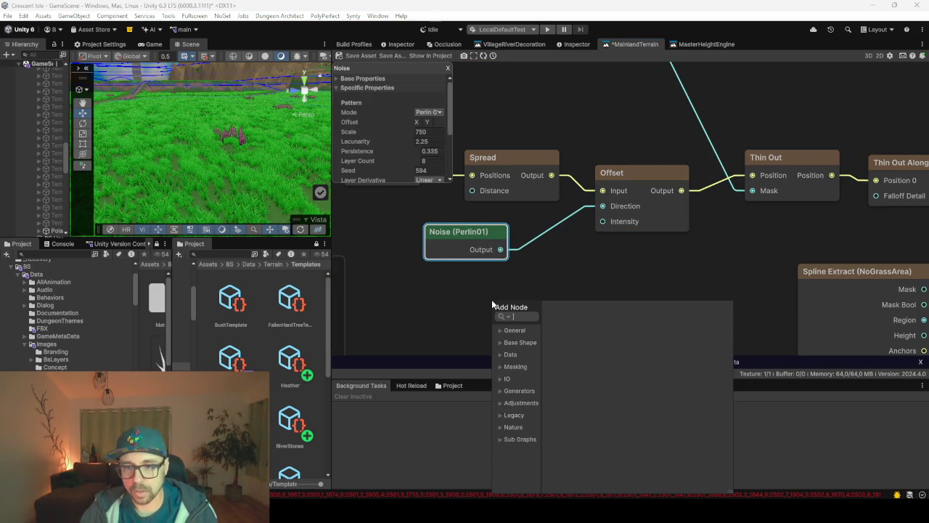
{"action": "type", "text": "math"}
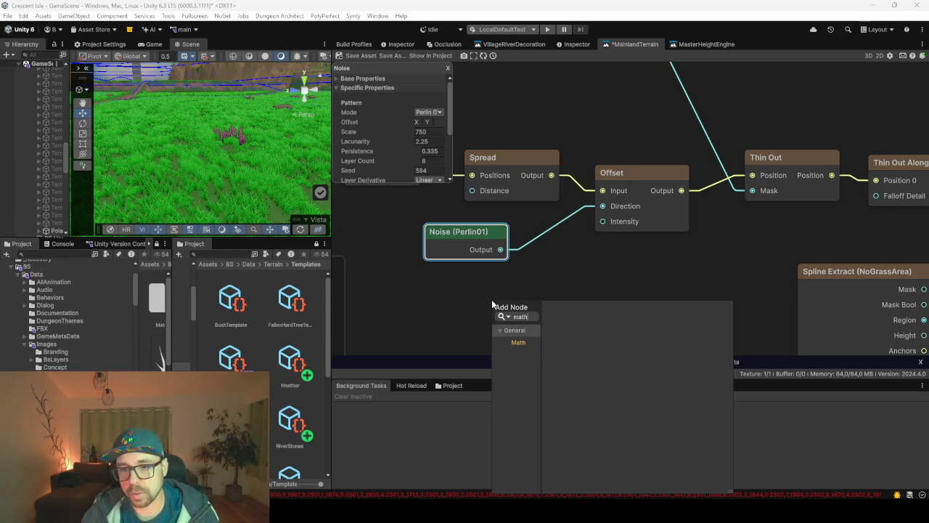
{"action": "key", "text": "Return"}
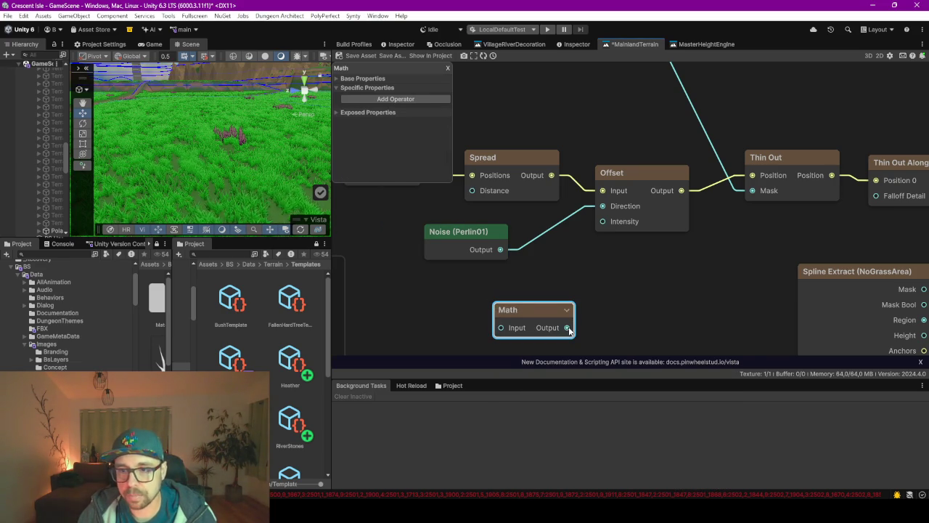
{"action": "key", "text": "Delete"}
{"action": "left_click_drag", "start_coordinate": [500, 249], "coordinate": [601, 227]}
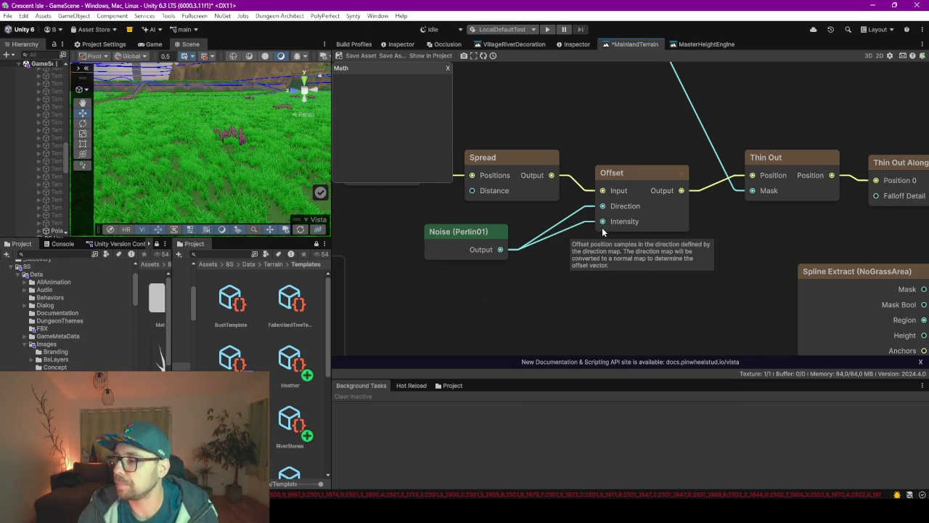
{"action": "scroll", "coordinate": [638, 228], "scroll_direction": "down", "scroll_amount": 5}
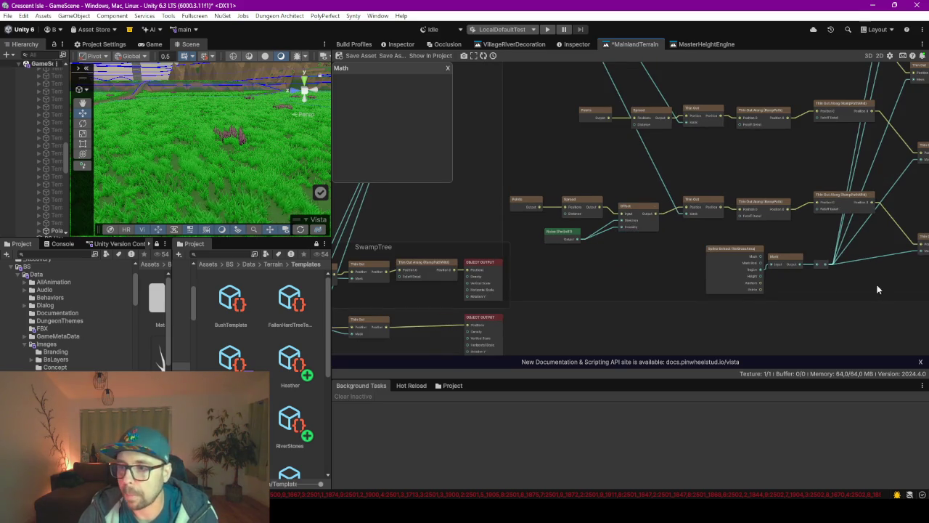
Bring the Detail Instance Output nodes into view and reveal the assigned heather template
{"action": "left_click_drag", "start_coordinate": [877, 289], "coordinate": [639, 269]}
{"action": "scroll", "coordinate": [726, 232], "scroll_direction": "up", "scroll_amount": 4}
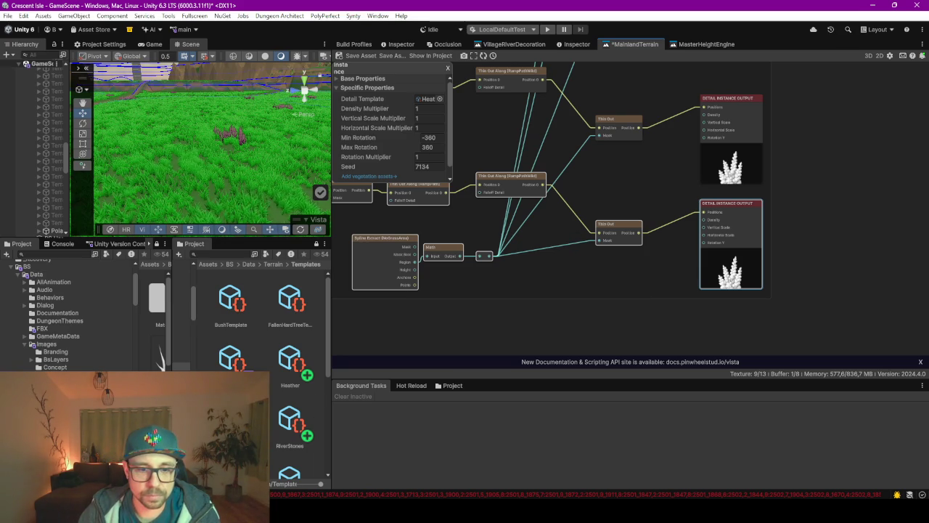
{"action": "left_click", "coordinate": [428, 100]}
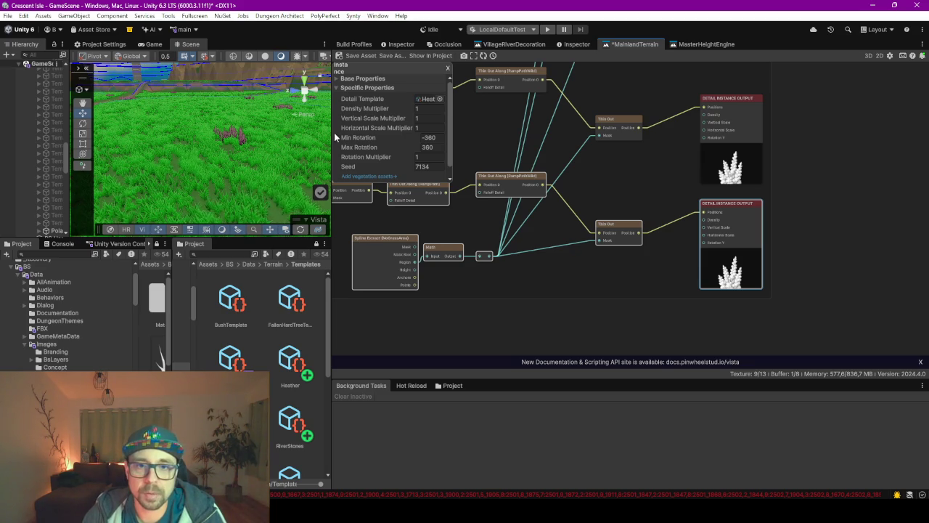
Widen and heighten the Scene view, then zoom out over the terrain
{"action": "left_click_drag", "start_coordinate": [332, 132], "coordinate": [616, 132]}
{"action": "left_click_drag", "start_coordinate": [483, 238], "coordinate": [450, 428]}
{"action": "scroll", "coordinate": [449, 238], "scroll_direction": "down", "scroll_amount": 8}
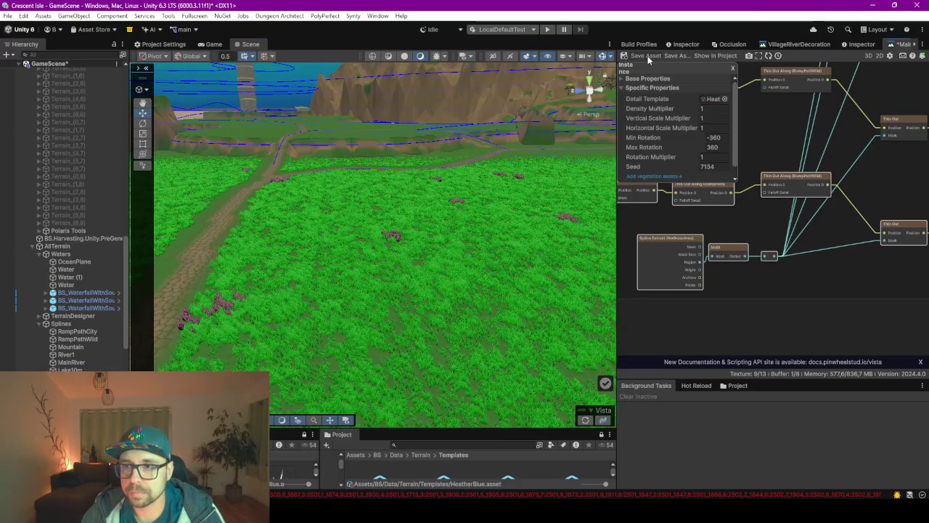
Save with Ctrl+S to regenerate vegetation, fly over the meadow, and widen the settings panel
{"action": "key", "text": "ctrl+s"}
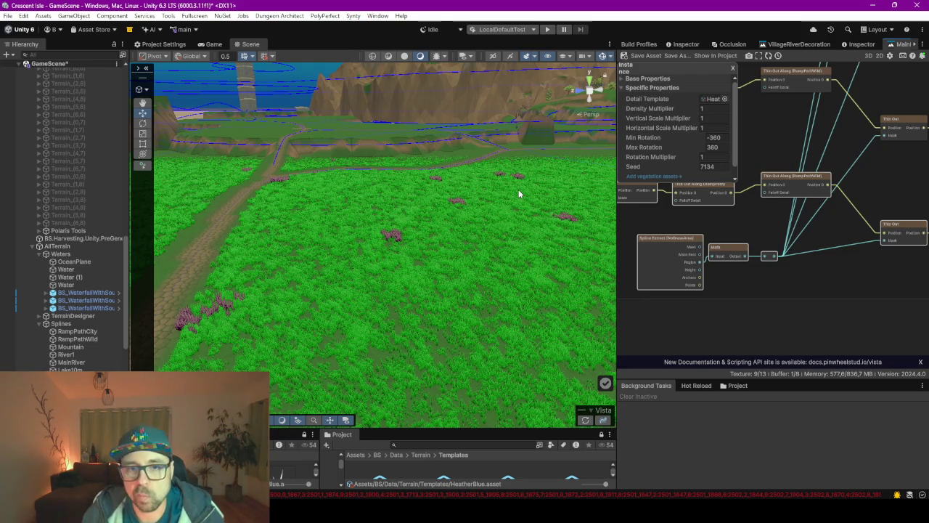
{"action": "mouse_move", "coordinate": [385, 262]}
{"action": "left_mouse_down"}
{"action": "mouse_move", "coordinate": [556, 278]}
{"action": "mouse_move", "coordinate": [515, 266]}
{"action": "mouse_move", "coordinate": [510, 276]}
{"action": "mouse_move", "coordinate": [388, 276]}
{"action": "mouse_move", "coordinate": [411, 251]}
{"action": "mouse_move", "coordinate": [469, 257]}
{"action": "mouse_move", "coordinate": [446, 256]}
{"action": "left_mouse_up"}
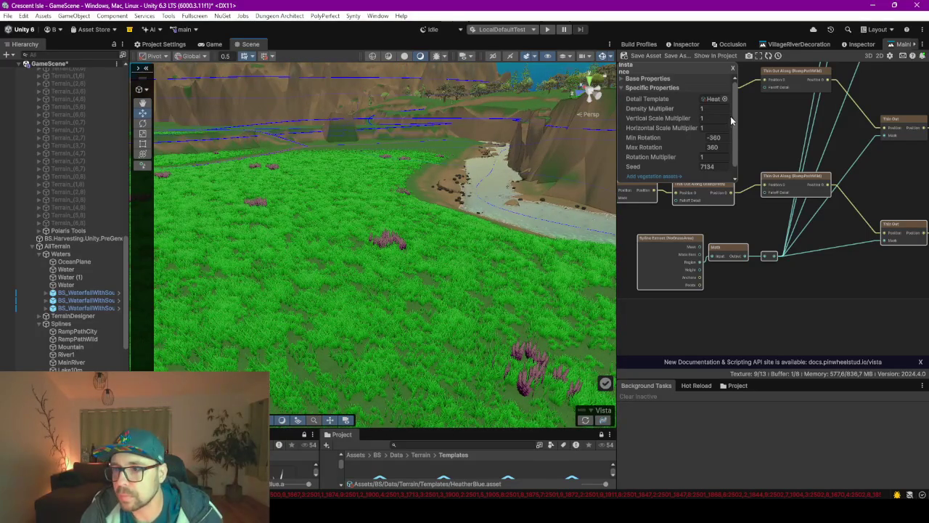
{"action": "left_click_drag", "start_coordinate": [734, 120], "coordinate": [813, 120]}
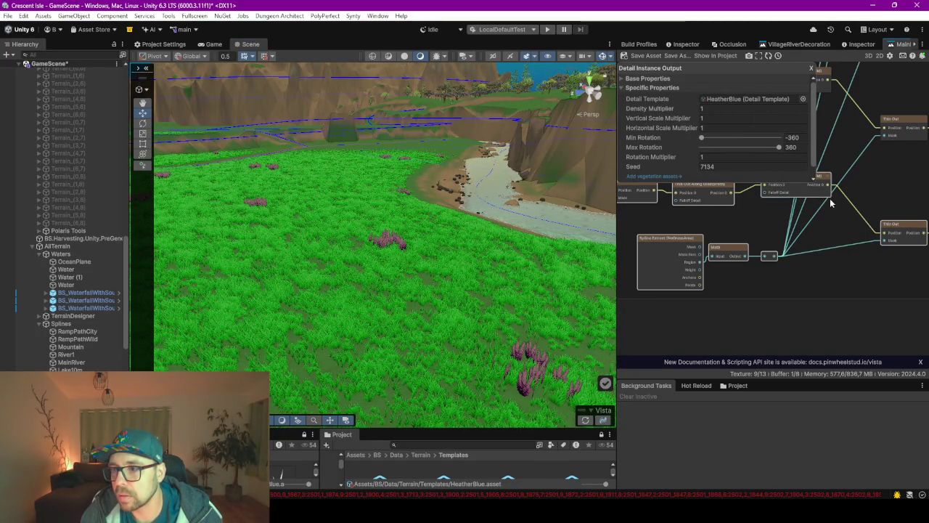
Wire the Spread output into Thin Out's Position input
{"action": "scroll", "coordinate": [729, 261], "scroll_direction": "down", "scroll_amount": 3}
{"action": "scroll", "coordinate": [730, 260], "scroll_direction": "up", "scroll_amount": 5}
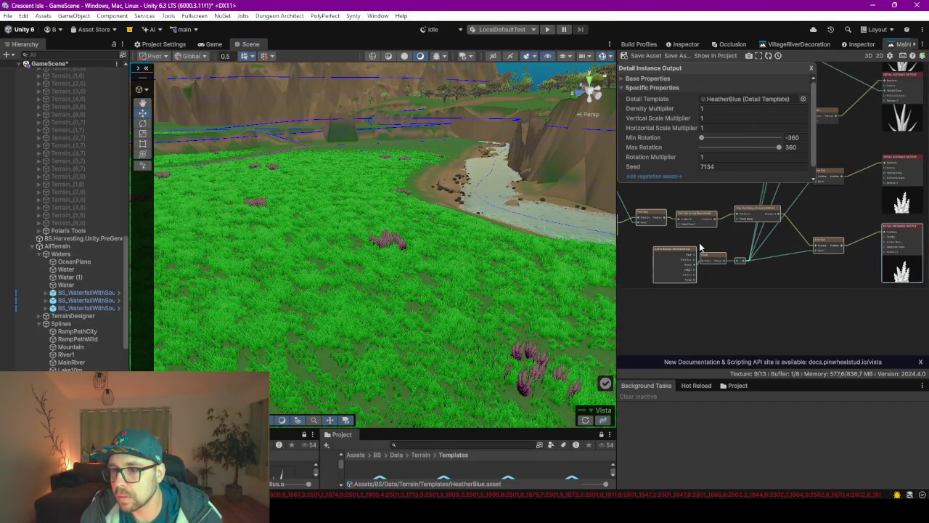
{"action": "scroll", "coordinate": [716, 238], "scroll_direction": "up", "scroll_amount": 4}
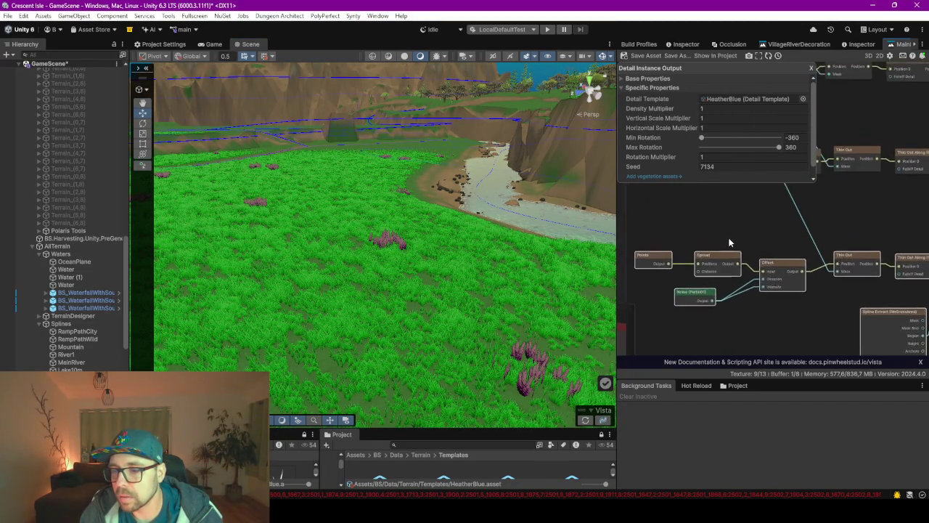
{"action": "scroll", "coordinate": [759, 282], "scroll_direction": "down", "scroll_amount": 2}
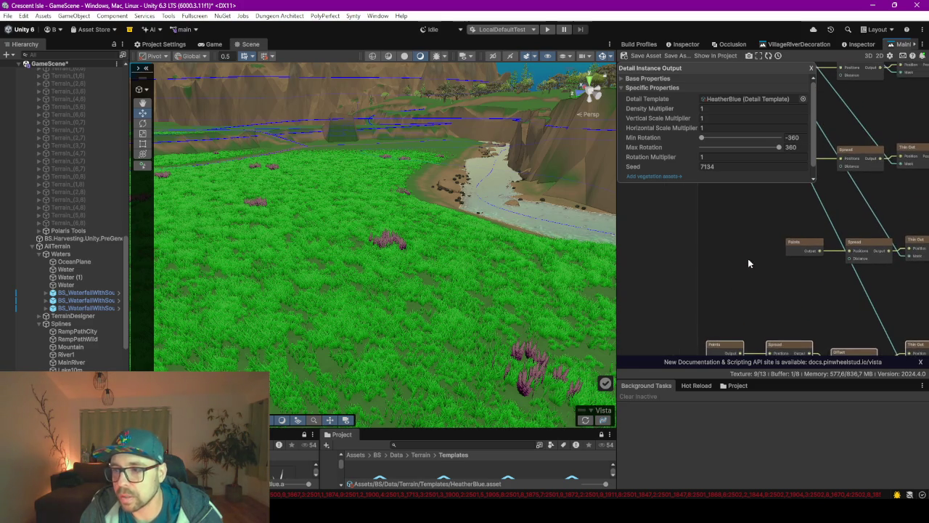
{"action": "scroll", "coordinate": [715, 270], "scroll_direction": "up", "scroll_amount": 2}
{"action": "left_click_drag", "start_coordinate": [716, 267], "coordinate": [689, 264]}
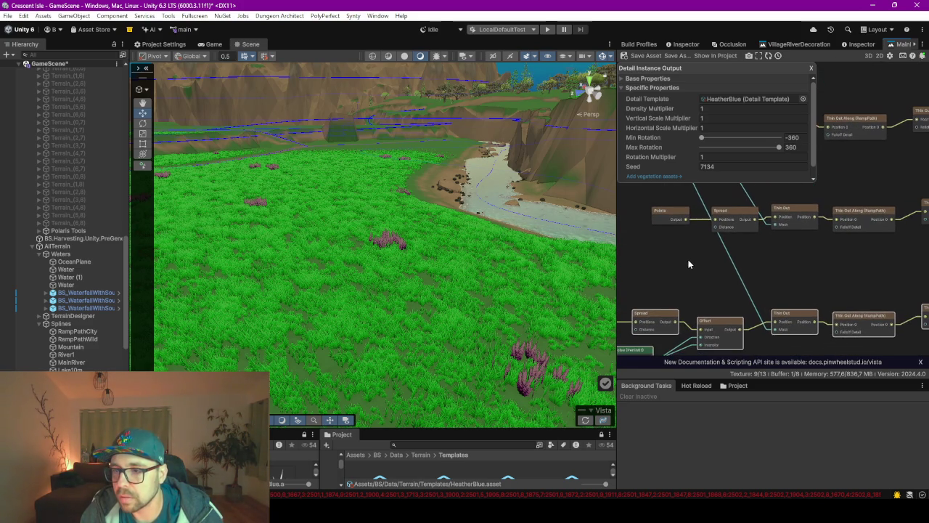
{"action": "scroll", "coordinate": [753, 263], "scroll_direction": "up", "scroll_amount": 3}
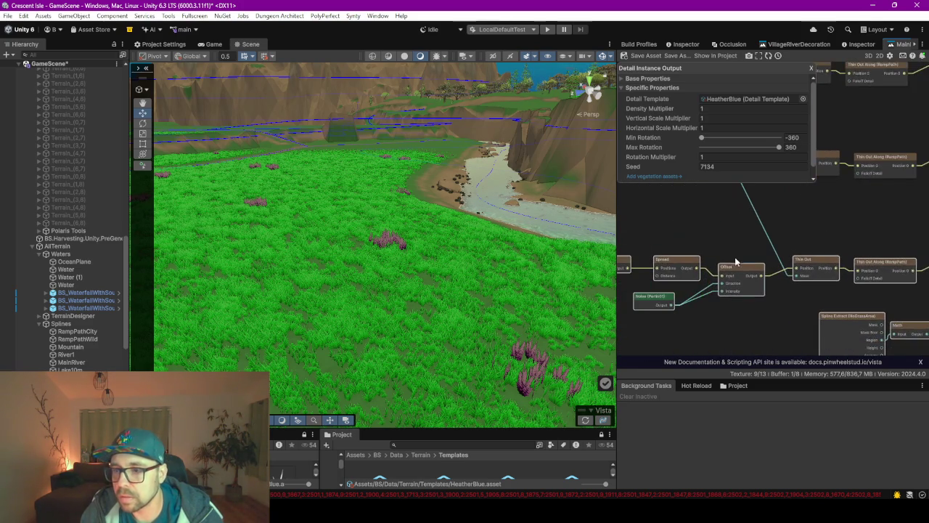
{"action": "left_click_drag", "start_coordinate": [680, 300], "coordinate": [750, 307]}
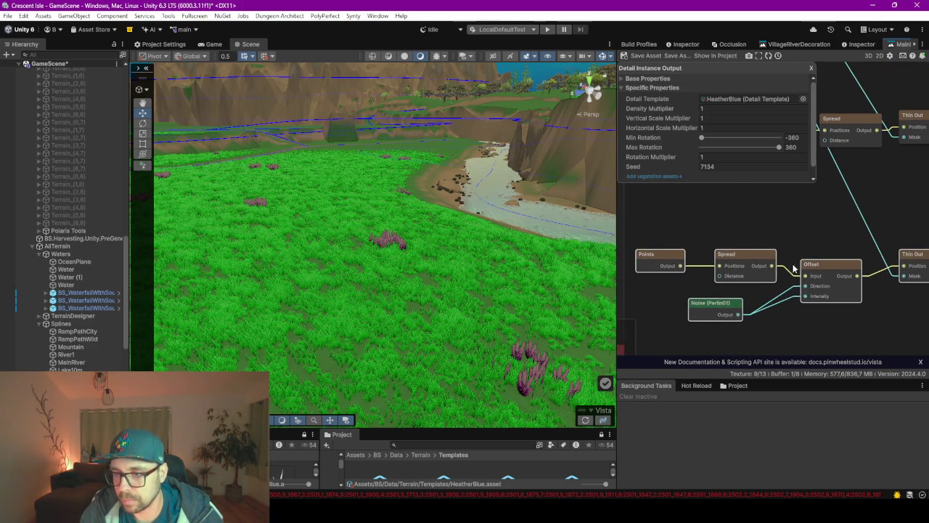
{"action": "left_click_drag", "start_coordinate": [773, 265], "coordinate": [880, 266]}
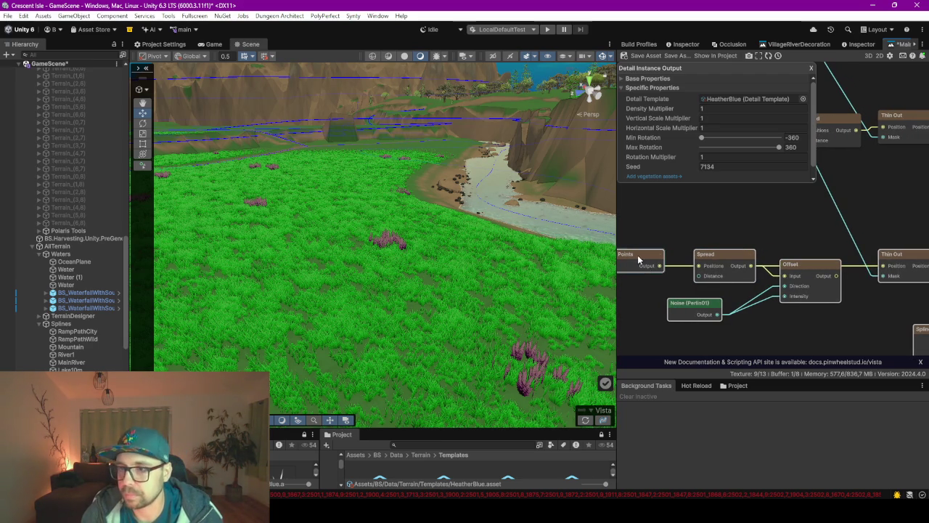
Set the lower Points node spacing to 32 on both X and Y
{"action": "left_click", "coordinate": [640, 257]}
{"action": "left_click", "coordinate": [723, 98]}
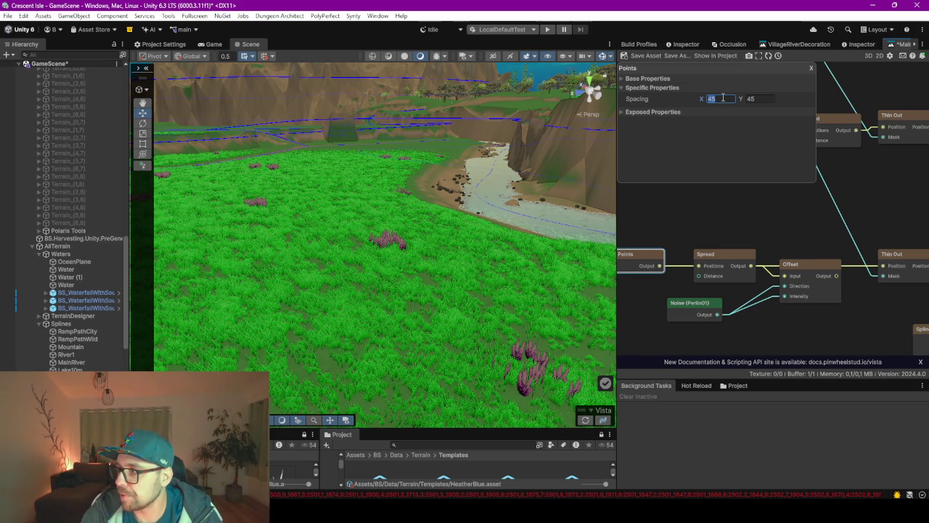
{"action": "type", "text": "32"}
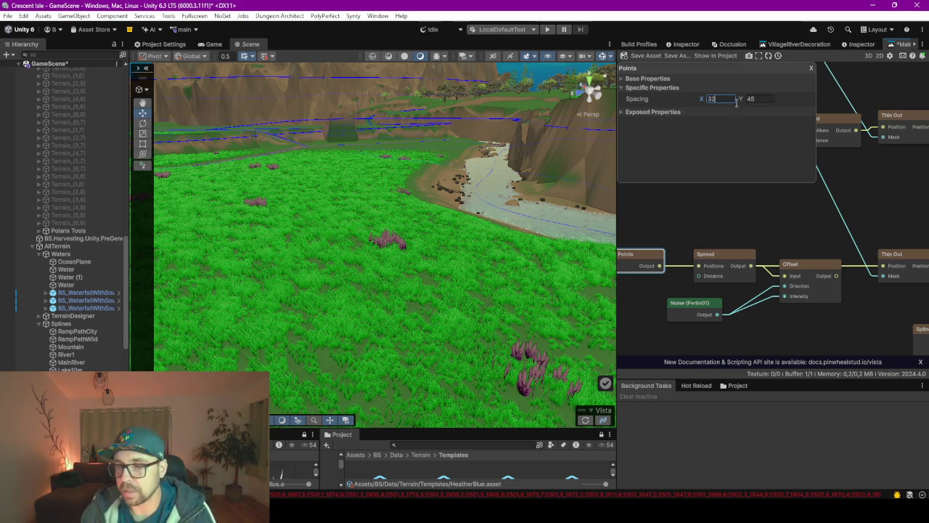
{"action": "left_click", "coordinate": [759, 98]}
{"action": "type", "text": "32"}
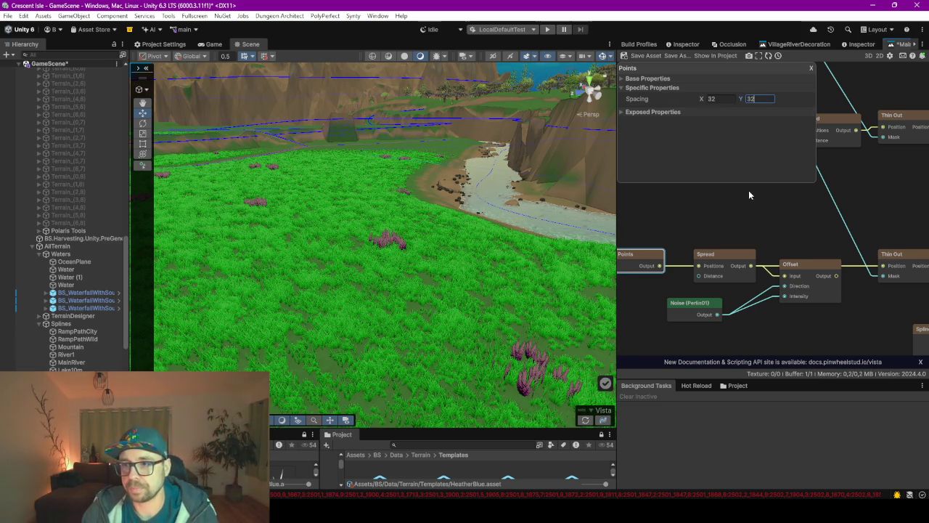
{"action": "left_click", "coordinate": [718, 193]}
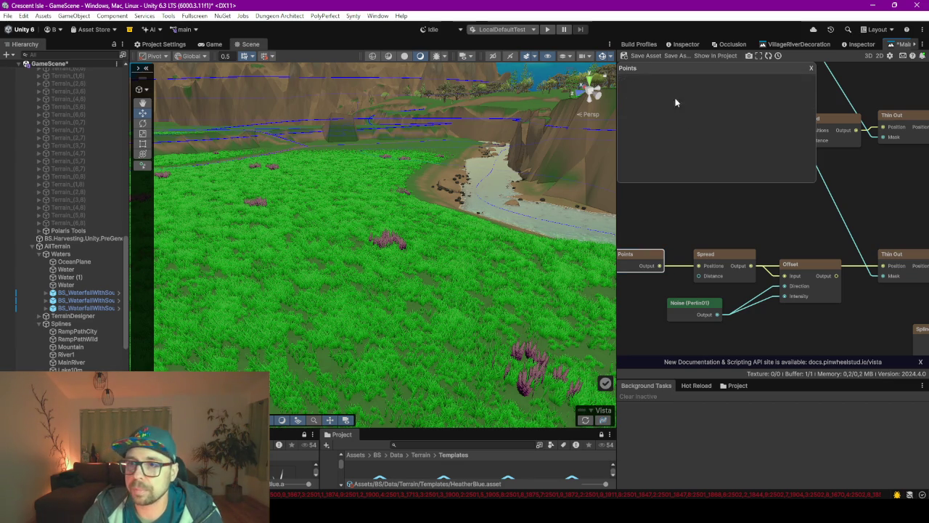
Save the graph asset, regenerate, and inspect the denser heather; enlarge the Project panel
{"action": "left_click", "coordinate": [645, 57]}
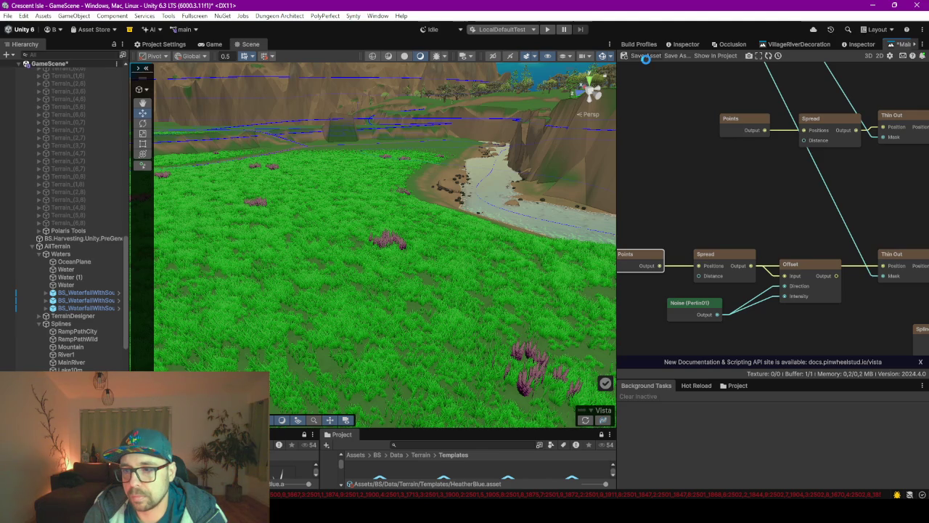
{"action": "left_click", "coordinate": [646, 57]}
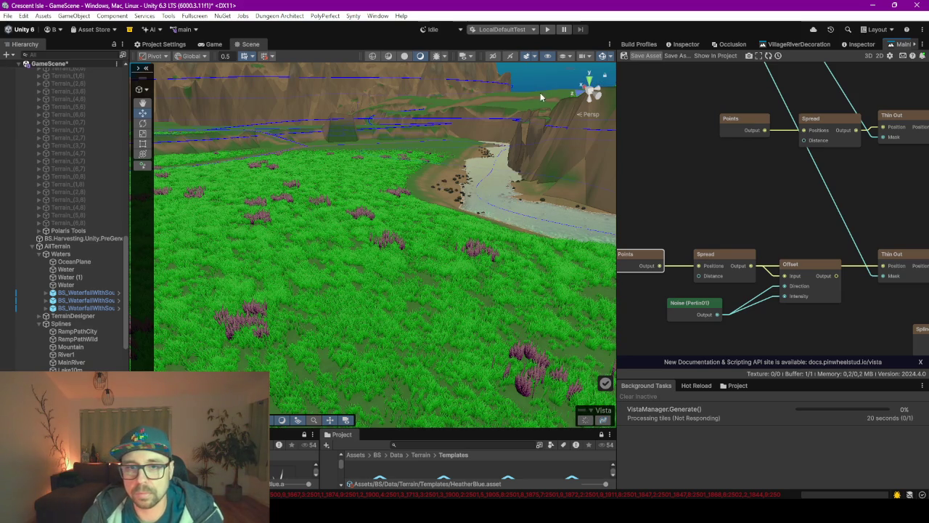
{"action": "mouse_move", "coordinate": [417, 221]}
{"action": "left_mouse_down"}
{"action": "mouse_move", "coordinate": [332, 242]}
{"action": "mouse_move", "coordinate": [348, 239]}
{"action": "left_mouse_up"}
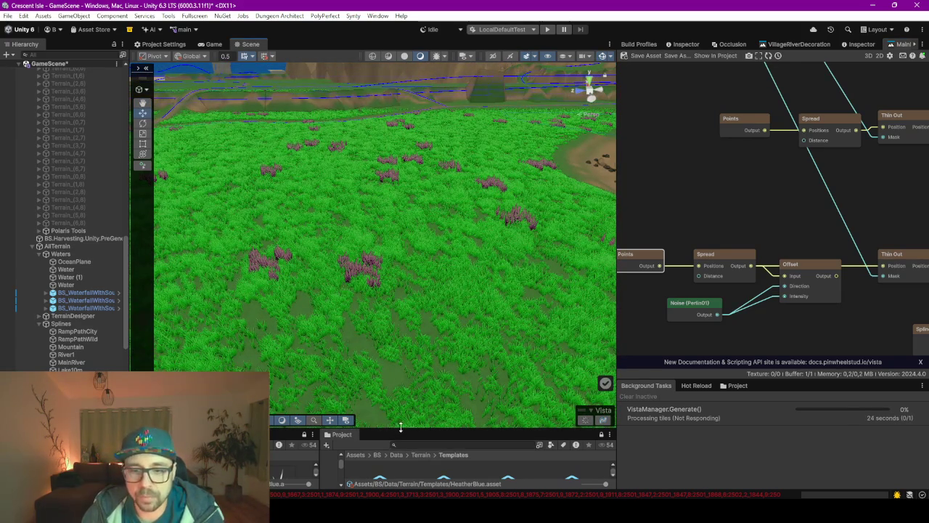
{"action": "left_click_drag", "start_coordinate": [402, 429], "coordinate": [413, 273]}
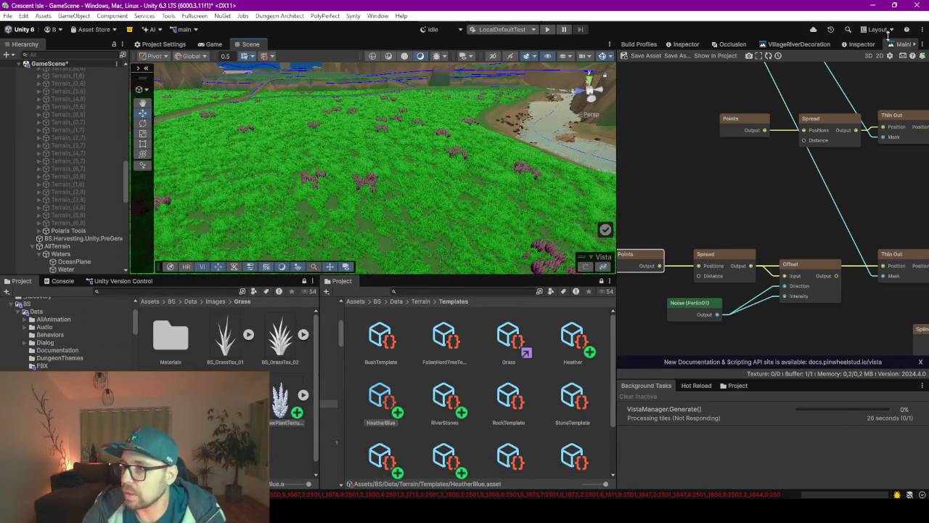
Select the HeatherBlue template and change its primary colour from purple to light blue 43ABD4
{"action": "left_click", "coordinate": [862, 44]}
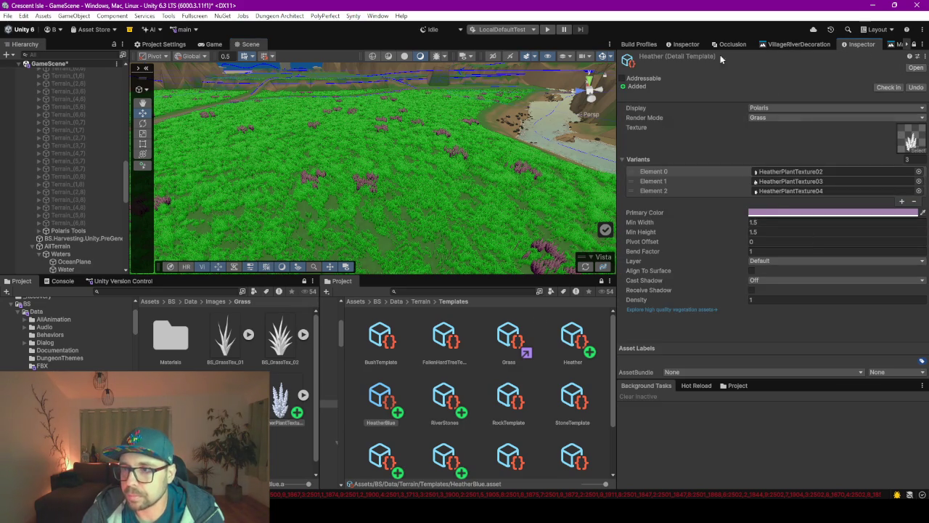
{"action": "left_click", "coordinate": [444, 402]}
{"action": "left_click", "coordinate": [381, 397]}
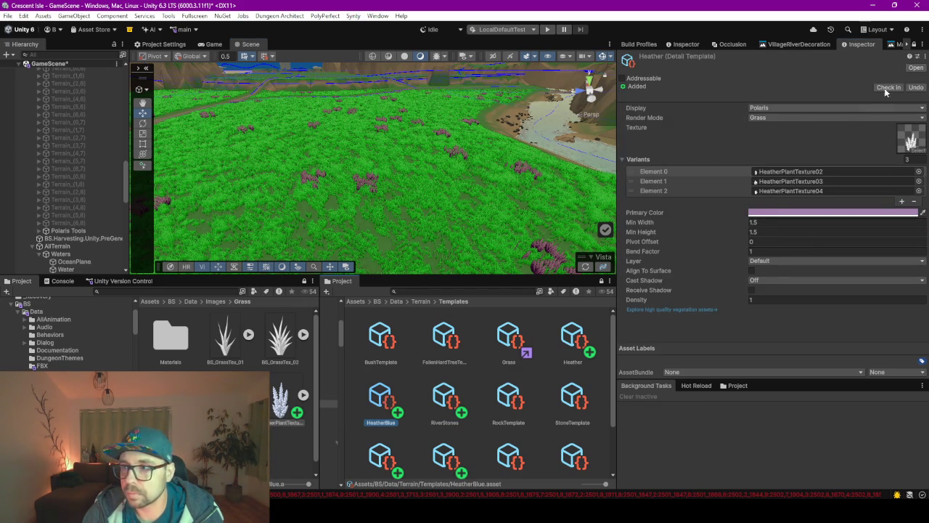
{"action": "left_click", "coordinate": [915, 45]}
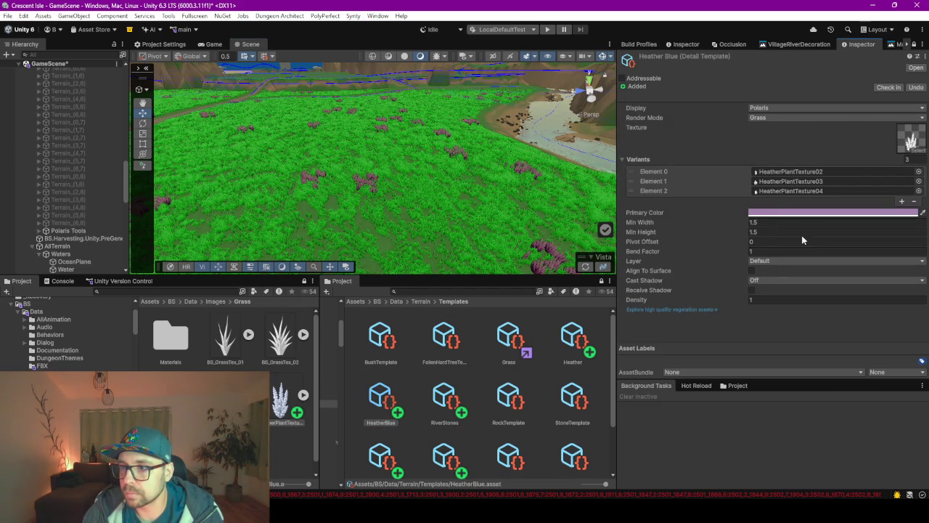
{"action": "left_click", "coordinate": [806, 211]}
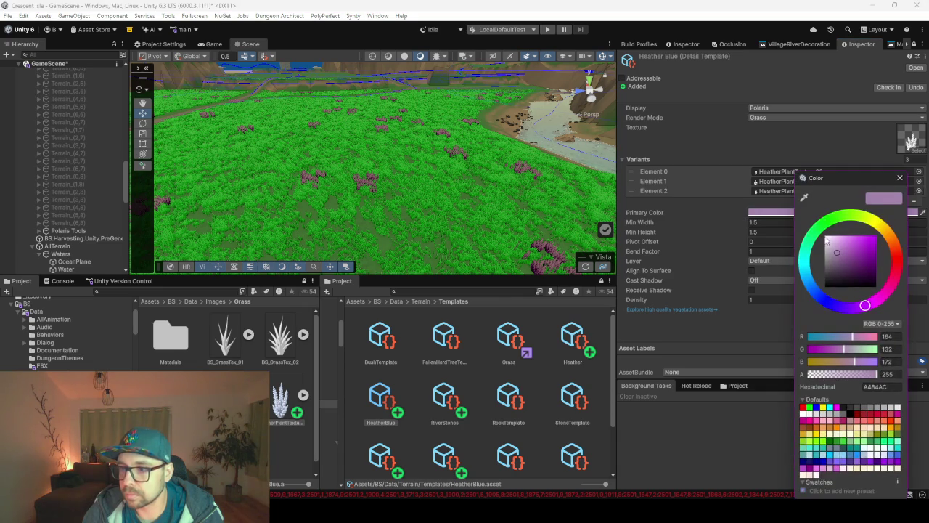
{"action": "left_click", "coordinate": [809, 256]}
{"action": "left_click_drag", "start_coordinate": [806, 269], "coordinate": [806, 276]}
{"action": "left_click_drag", "start_coordinate": [858, 250], "coordinate": [861, 249]}
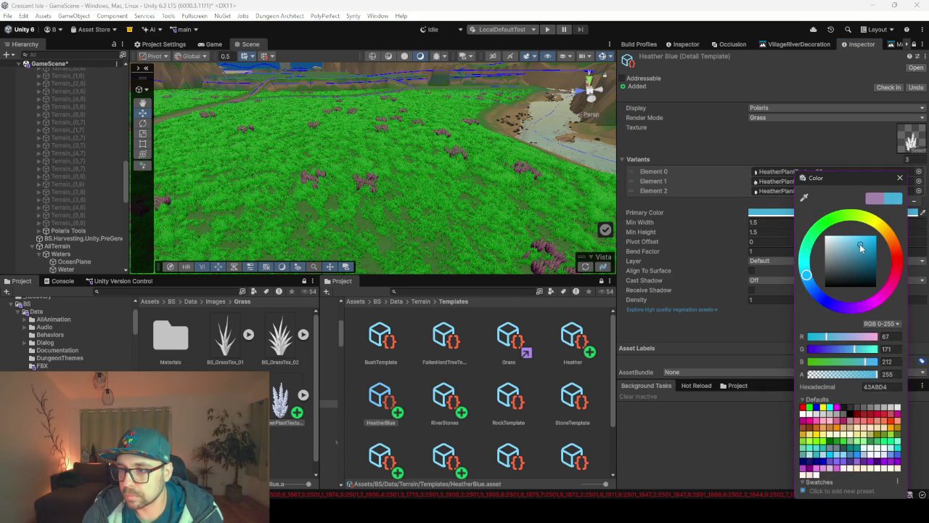
{"action": "left_click", "coordinate": [748, 216]}
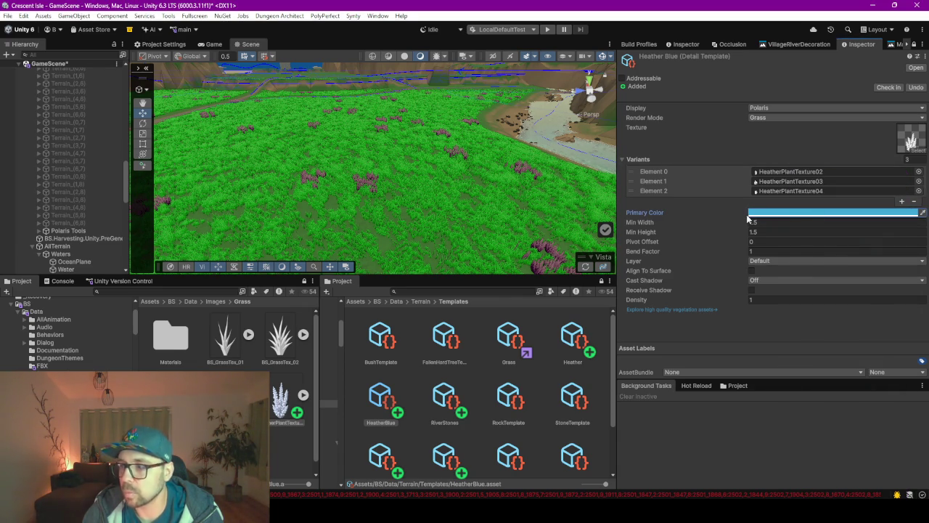
Force-regenerate the Vista vegetation, inspect the blue heather near the river, and save the scene
{"action": "left_click", "coordinate": [588, 268]}
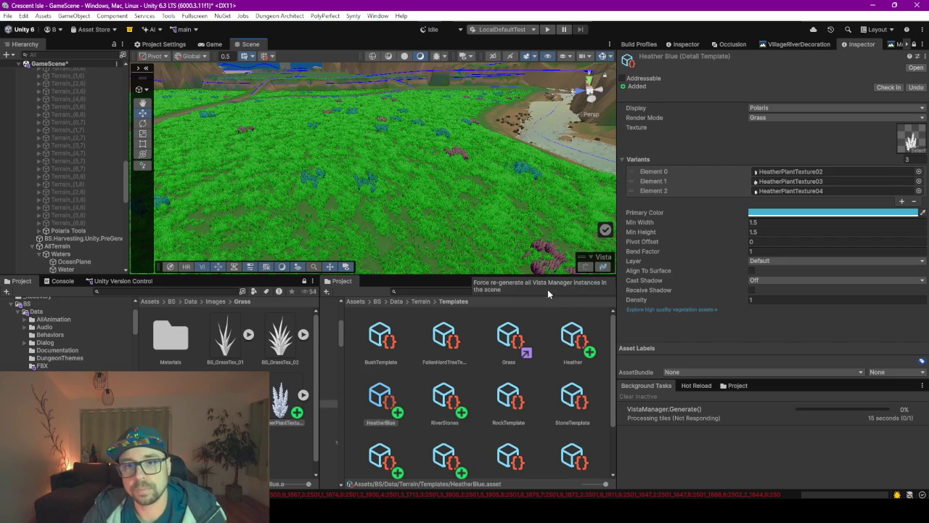
{"action": "left_click_drag", "start_coordinate": [458, 277], "coordinate": [464, 365]}
{"action": "mouse_move", "coordinate": [400, 269]}
{"action": "left_mouse_down"}
{"action": "mouse_move", "coordinate": [485, 266]}
{"action": "mouse_move", "coordinate": [470, 249]}
{"action": "mouse_move", "coordinate": [305, 240]}
{"action": "mouse_move", "coordinate": [411, 272]}
{"action": "mouse_move", "coordinate": [428, 294]}
{"action": "mouse_move", "coordinate": [550, 307]}
{"action": "mouse_move", "coordinate": [509, 280]}
{"action": "mouse_move", "coordinate": [355, 271]}
{"action": "mouse_move", "coordinate": [419, 268]}
{"action": "mouse_move", "coordinate": [420, 240]}
{"action": "left_mouse_up"}
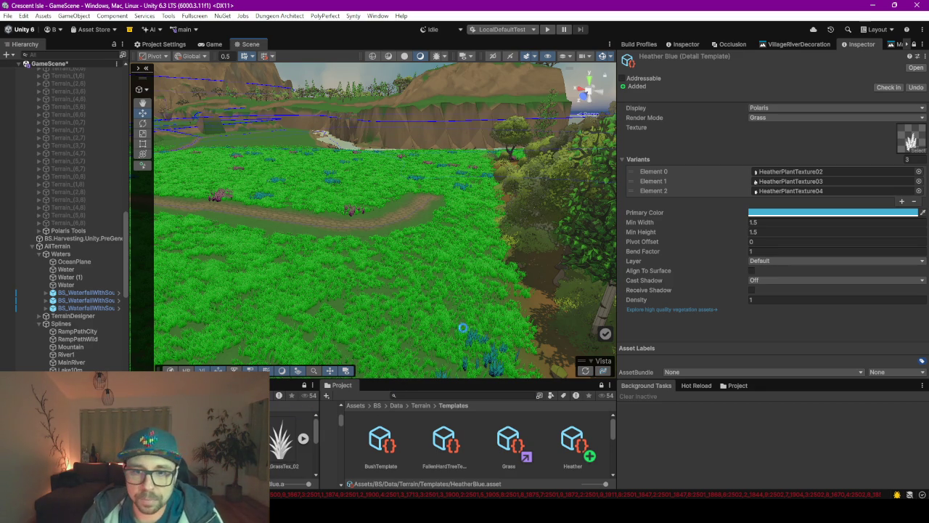
{"action": "key", "text": "ctrl+s"}
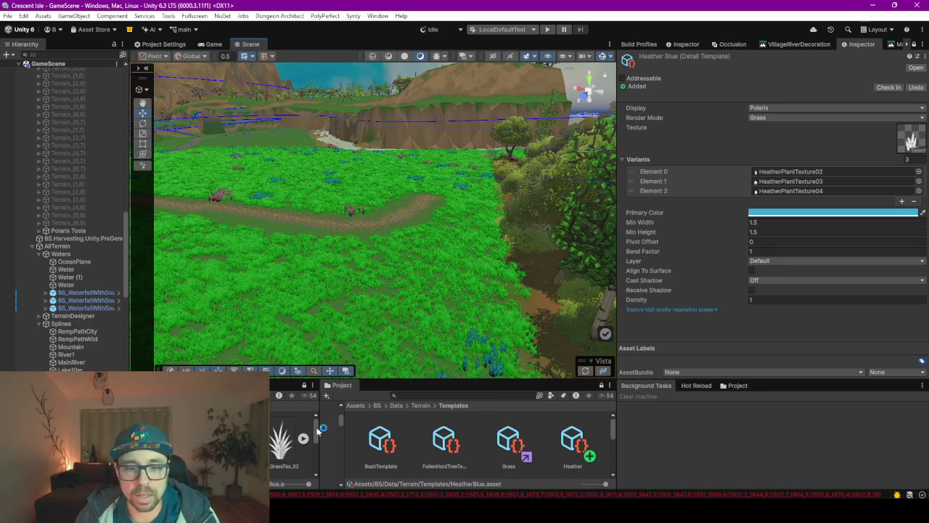
Enlarge and widen the Project panels and collapse the Data folder
{"action": "left_click_drag", "start_coordinate": [390, 381], "coordinate": [395, 251]}
{"action": "left_click_drag", "start_coordinate": [317, 357], "coordinate": [441, 358]}
{"action": "left_click", "coordinate": [21, 286]}
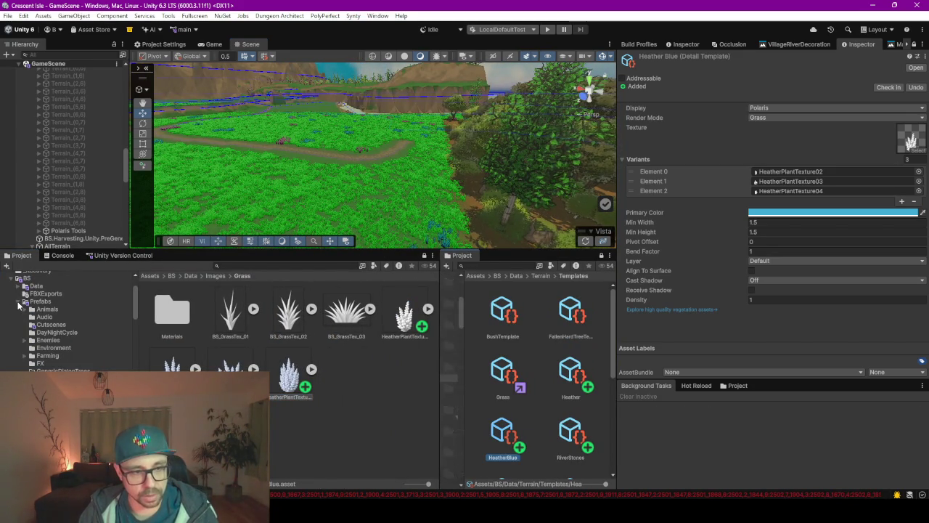
Collapse Prefabs and browse to the Scenes > RuntimeScenes folder in the Project window
{"action": "left_click", "coordinate": [21, 301]}
{"action": "left_click", "coordinate": [40, 310]}
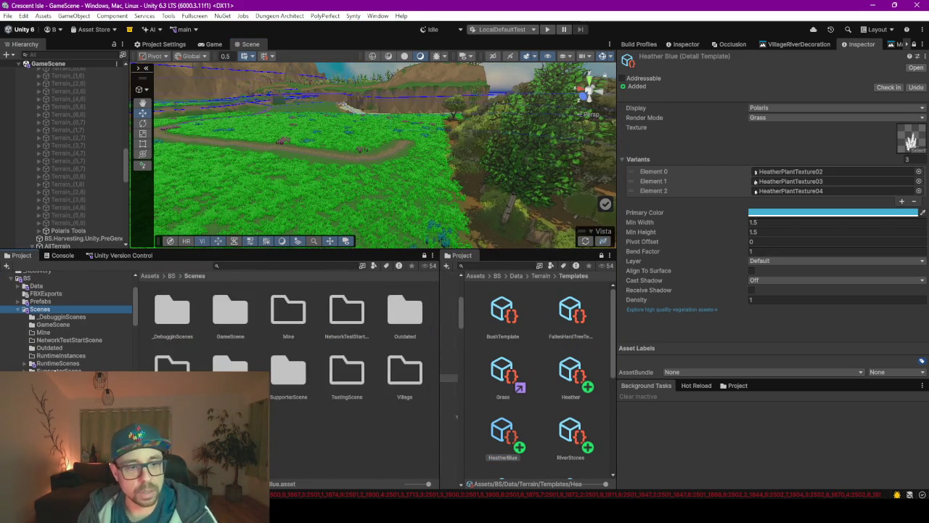
{"action": "left_click", "coordinate": [57, 363]}
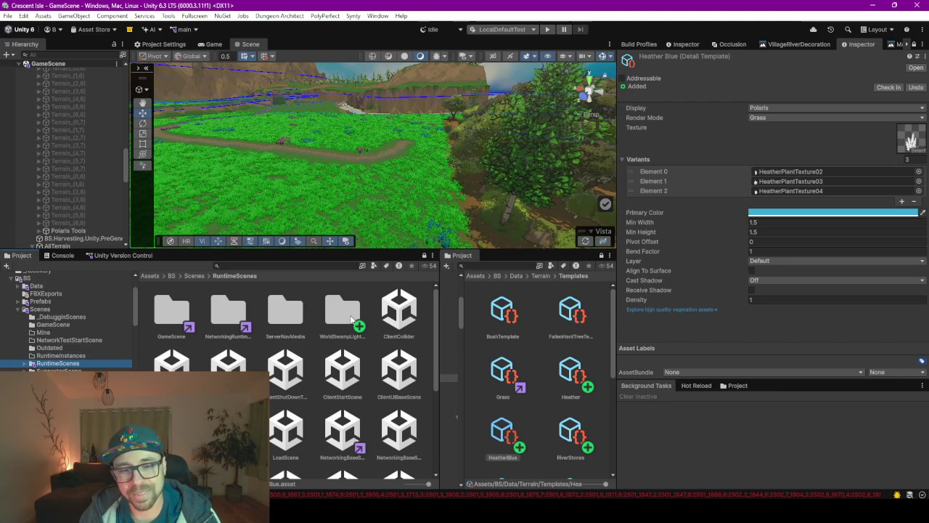
{"action": "scroll", "coordinate": [290, 359], "scroll_direction": "down", "scroll_amount": 2}
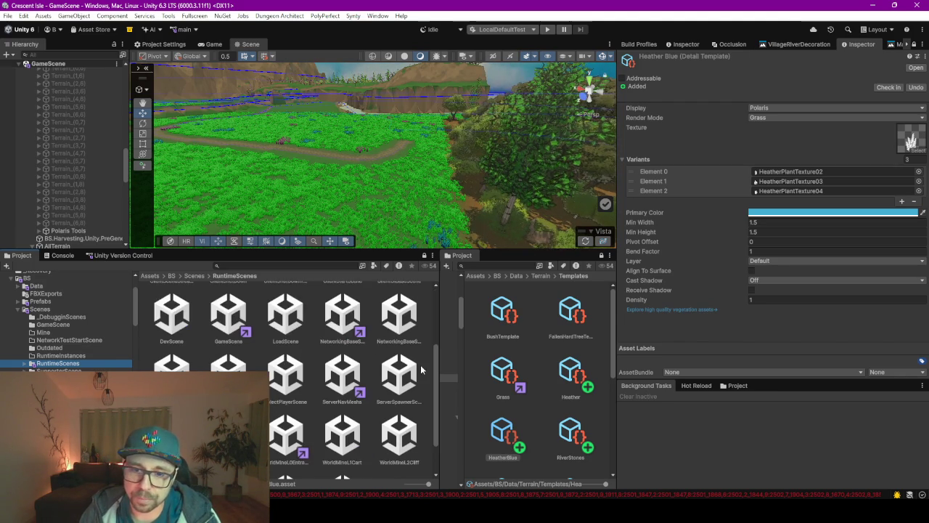
{"action": "scroll", "coordinate": [319, 389], "scroll_direction": "down", "scroll_amount": 2}
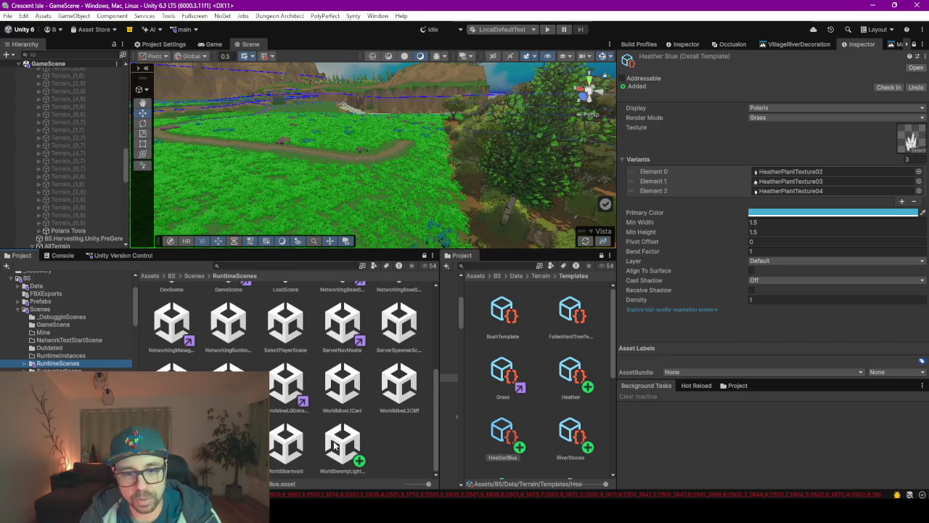
{"action": "scroll", "coordinate": [280, 410], "scroll_direction": "up", "scroll_amount": 3}
{"action": "scroll", "coordinate": [279, 415], "scroll_direction": "down", "scroll_amount": 3}
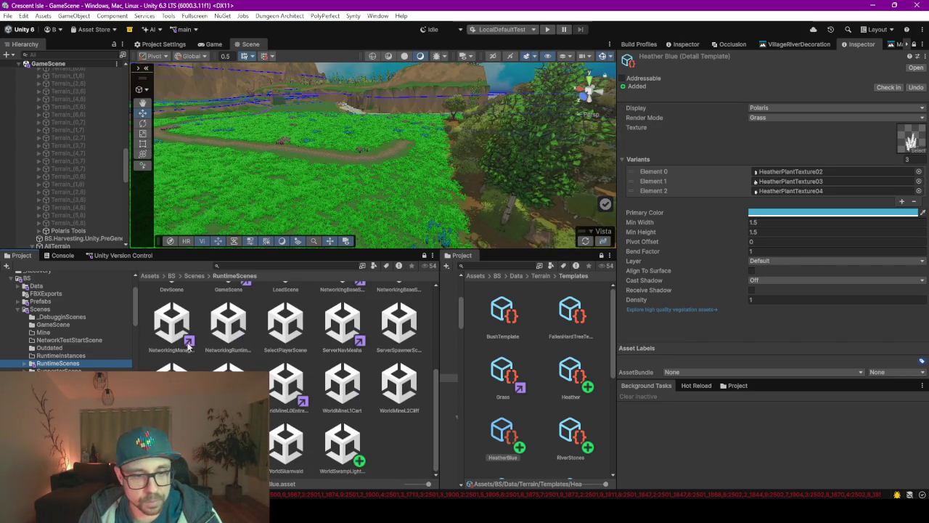
{"action": "scroll", "coordinate": [319, 382], "scroll_direction": "up", "scroll_amount": 1}
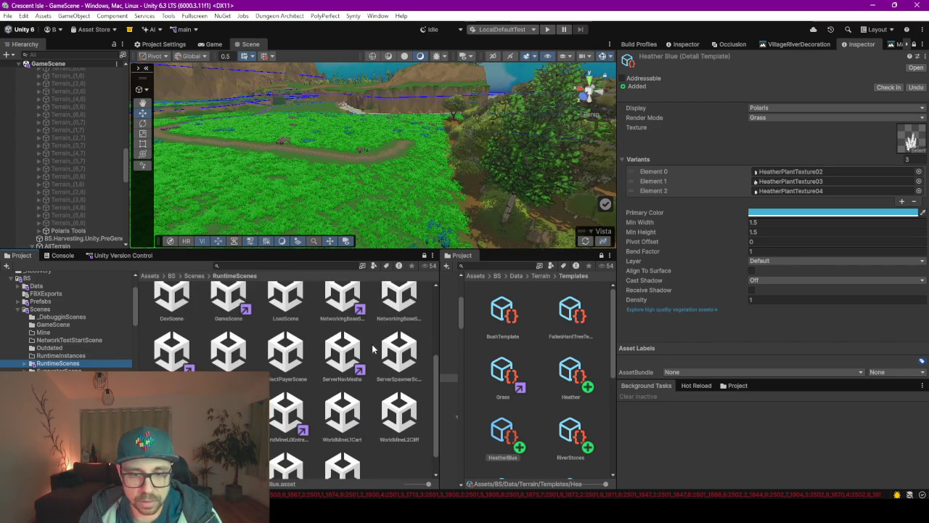
Add the NetworkingRuntimeInstances scene to the Hierarchy and bring up the Occlusion settings
{"action": "left_click_drag", "start_coordinate": [243, 365], "coordinate": [101, 209]}
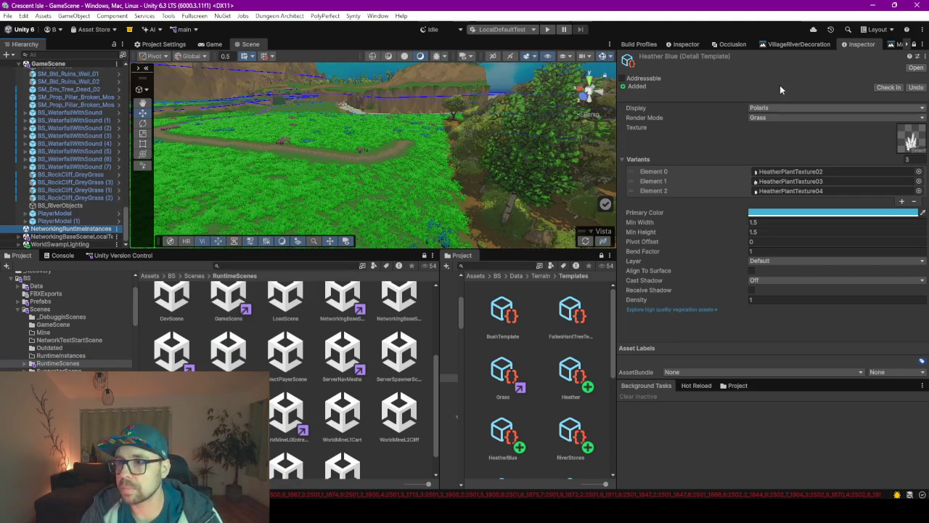
{"action": "left_click", "coordinate": [729, 44]}
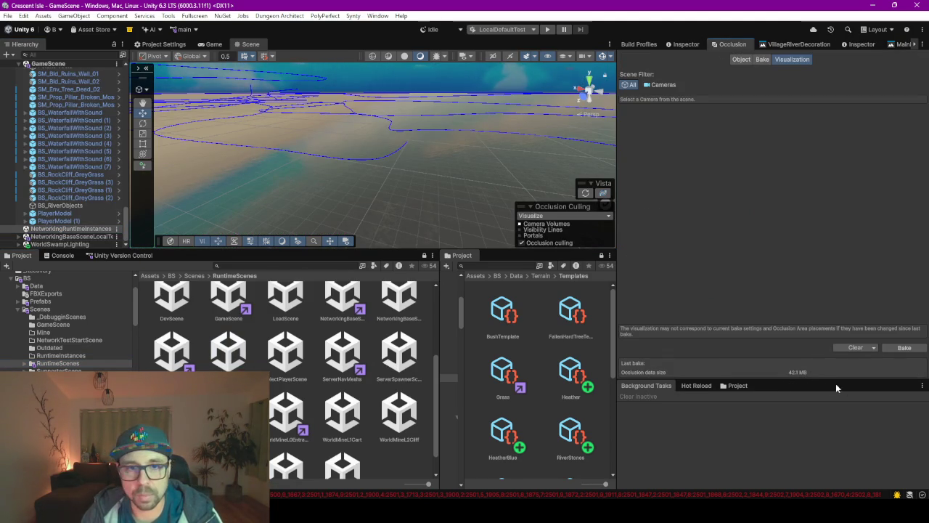
Clear the baked occlusion data and view the dirt path toward the hills
{"action": "left_click", "coordinate": [846, 348]}
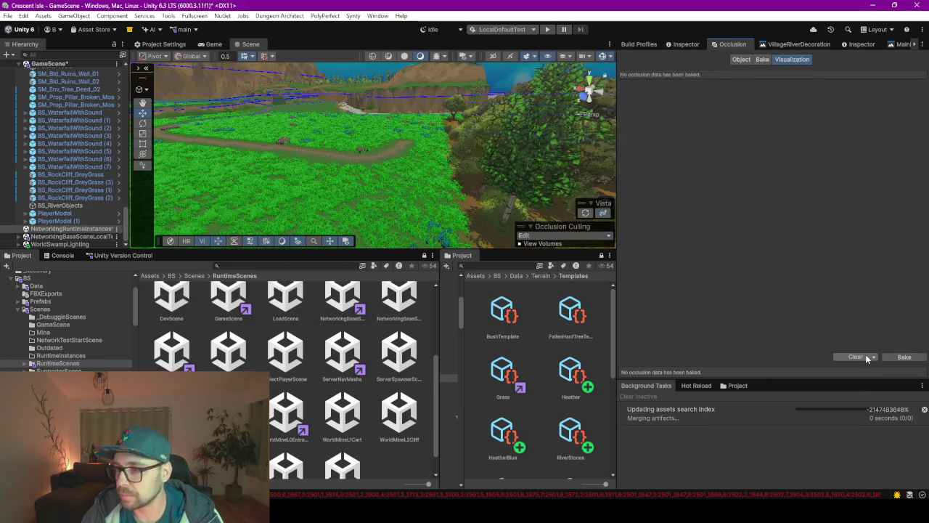
{"action": "mouse_move", "coordinate": [417, 178]}
{"action": "left_mouse_down"}
{"action": "mouse_move", "coordinate": [325, 169]}
{"action": "mouse_move", "coordinate": [132, 182]}
{"action": "mouse_move", "coordinate": [312, 167]}
{"action": "mouse_move", "coordinate": [406, 145]}
{"action": "left_mouse_up"}
{"action": "left_click", "coordinate": [548, 29]}
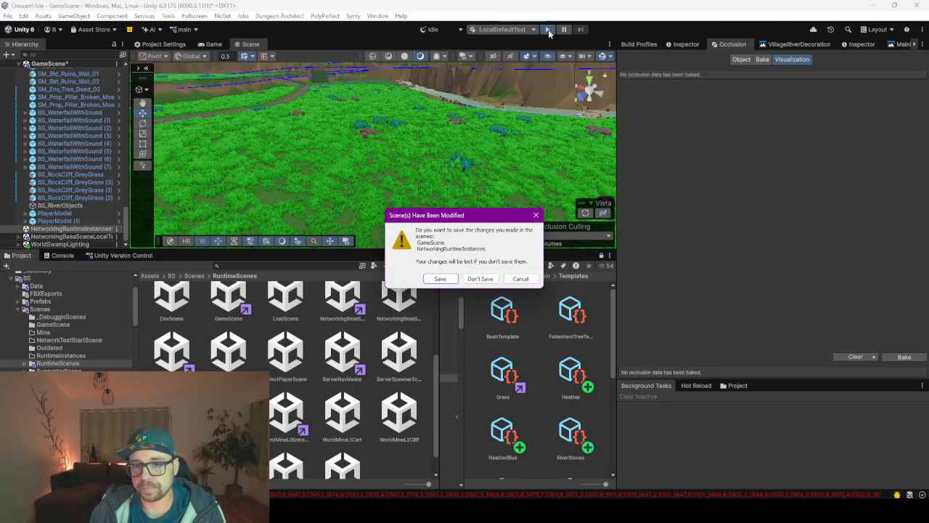
Confirm the save prompt and enter play mode to reach the Crescent Isle main menu
{"action": "key", "text": "Return"}
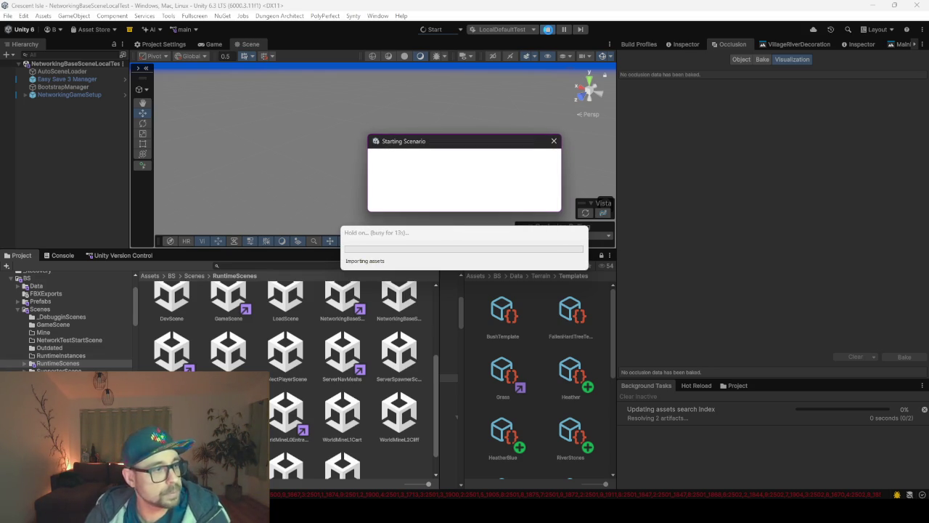
{"action": "left_click", "coordinate": [548, 30]}
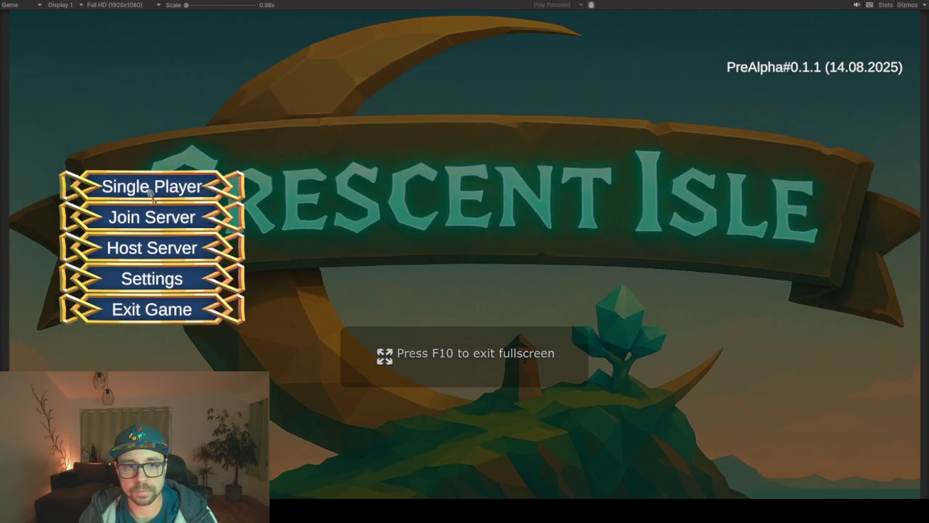
Start Single Player, load a saved game, and pick a character from its list
{"action": "left_click", "coordinate": [152, 187]}
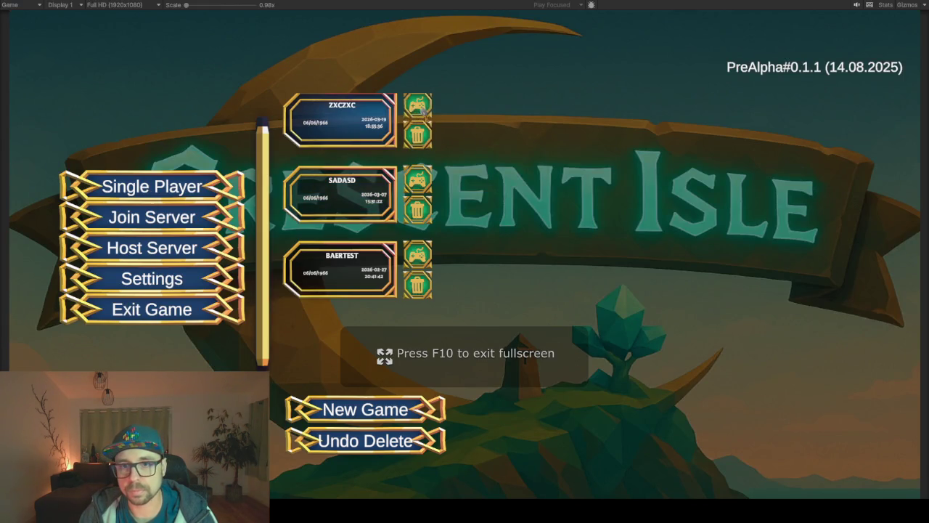
{"action": "left_click", "coordinate": [417, 118]}
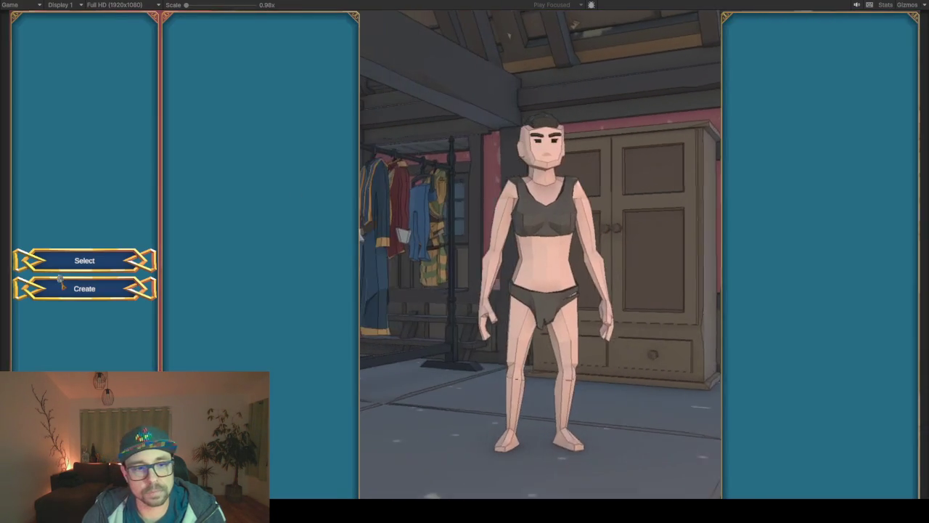
{"action": "left_click", "coordinate": [61, 287]}
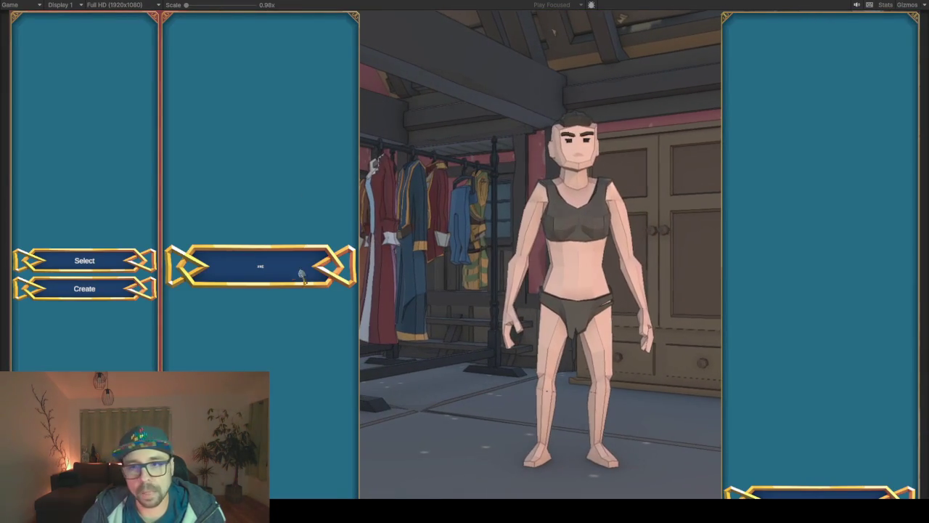
{"action": "left_click", "coordinate": [300, 269]}
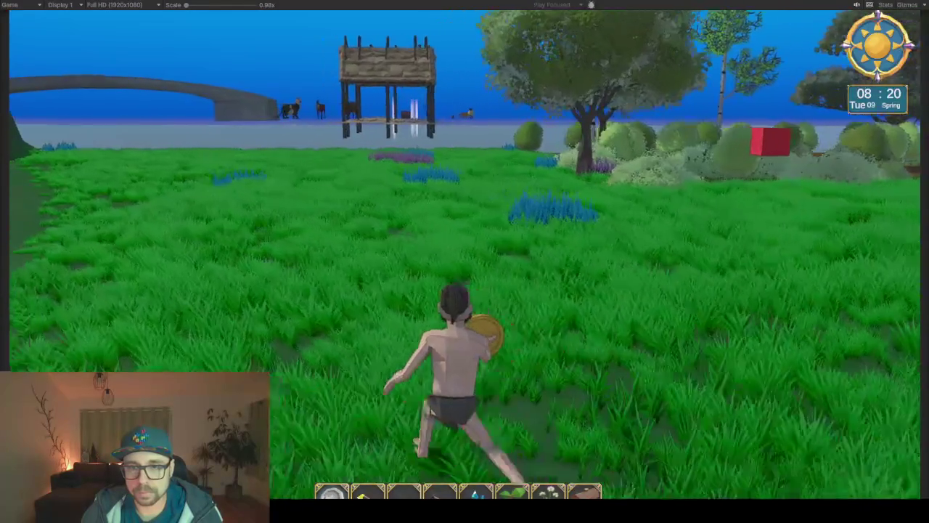
Run the character across the field and along the cobblestone path toward the buildings
{"action": "key", "text": "a"}
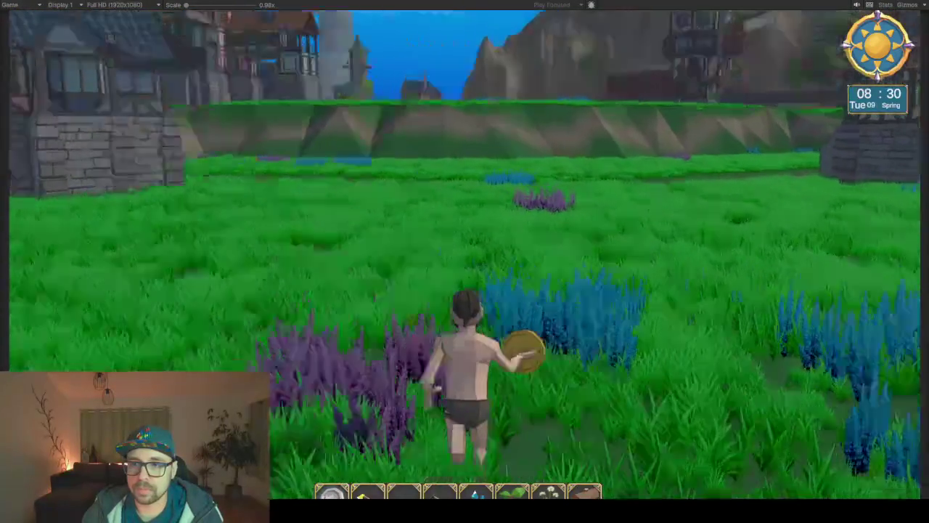
{"action": "key", "text": "w"}
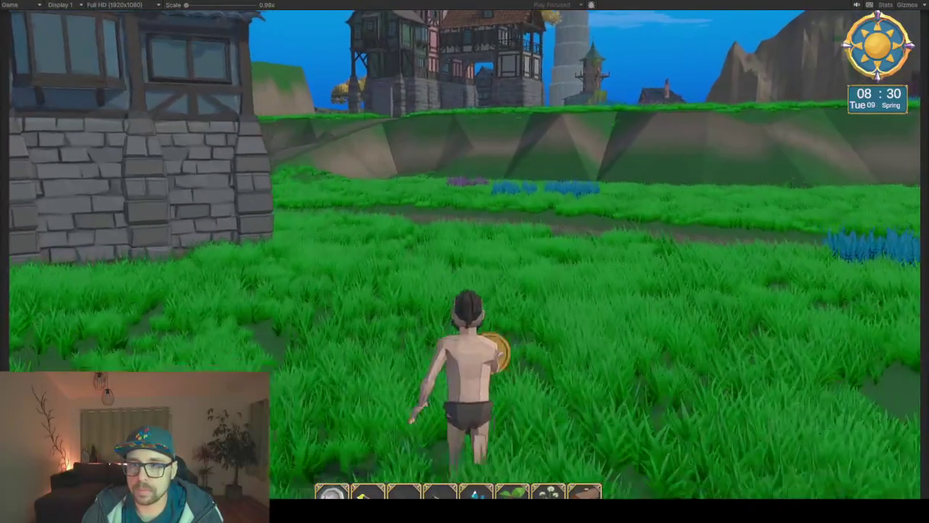
{"action": "key", "text": "a"}
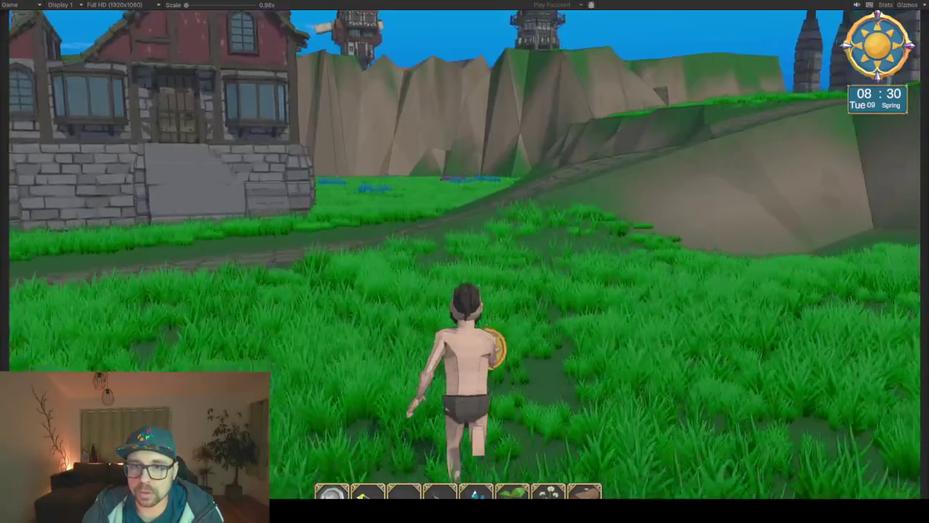
{"action": "key", "text": "d"}
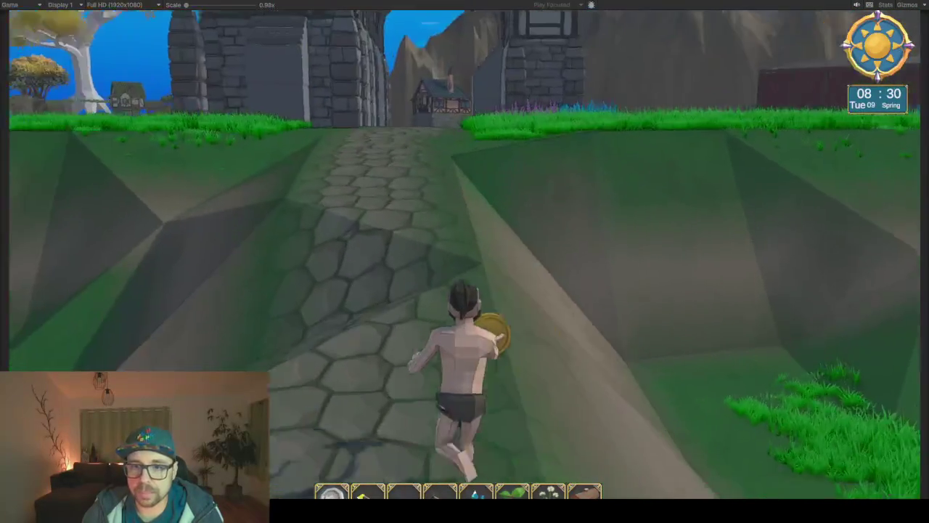
{"action": "key", "text": "w"}
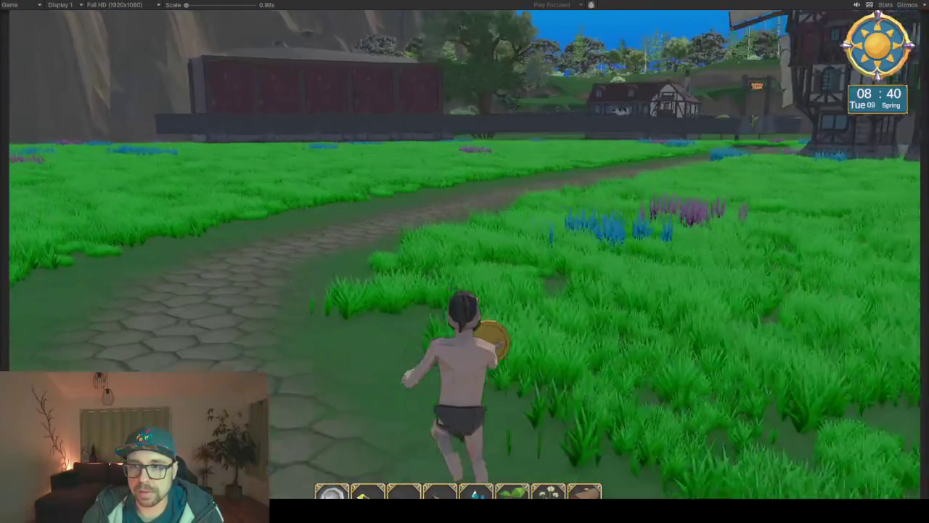
{"action": "key", "text": "a"}
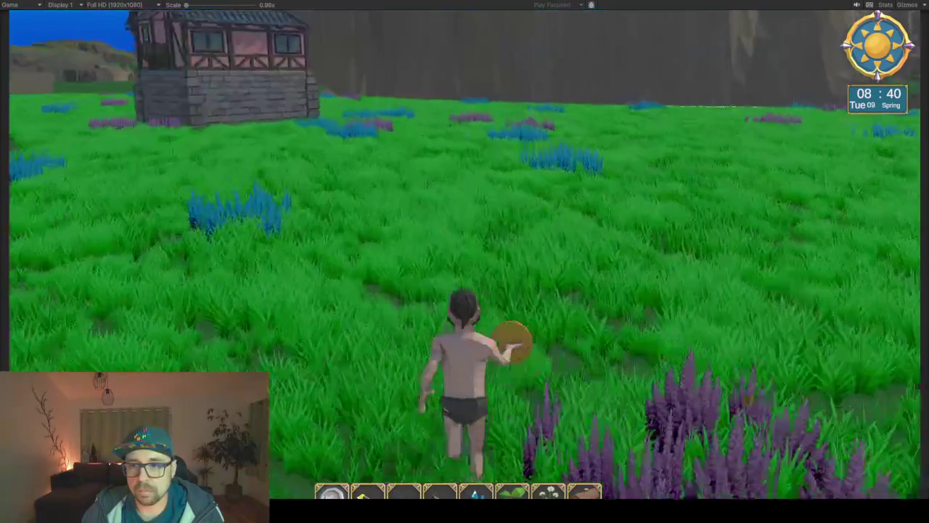
{"action": "key", "text": "d"}
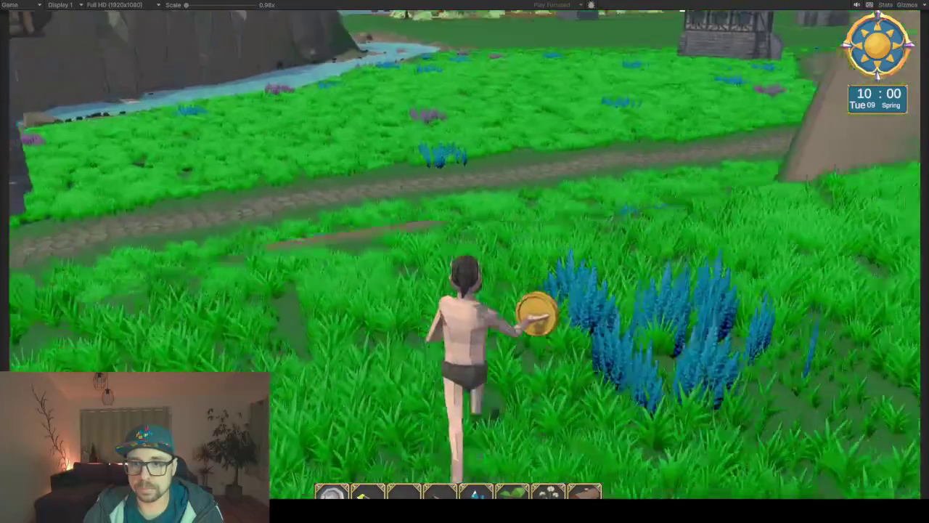
Run through the meadow toward the house, then along the riverbank facing the wide river
{"action": "key", "text": "w"}
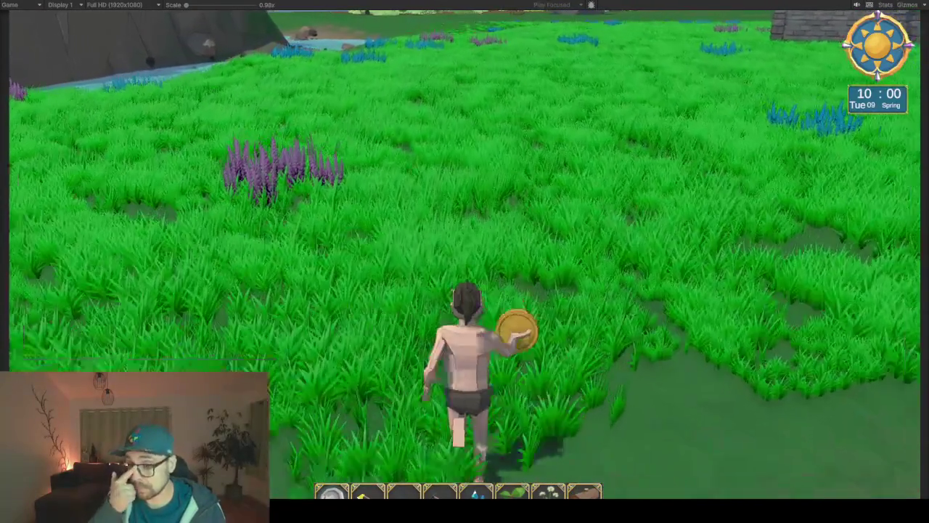
{"action": "key", "text": "w"}
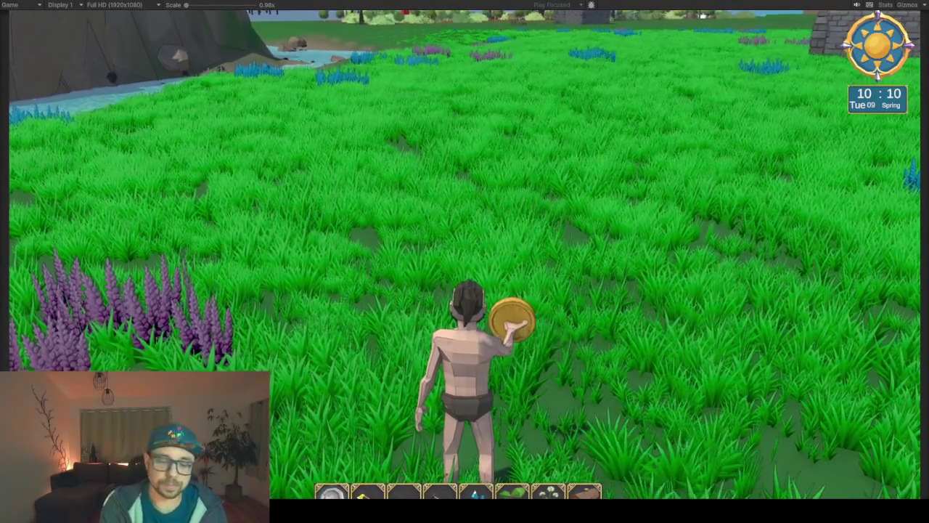
{"action": "key", "text": "w"}
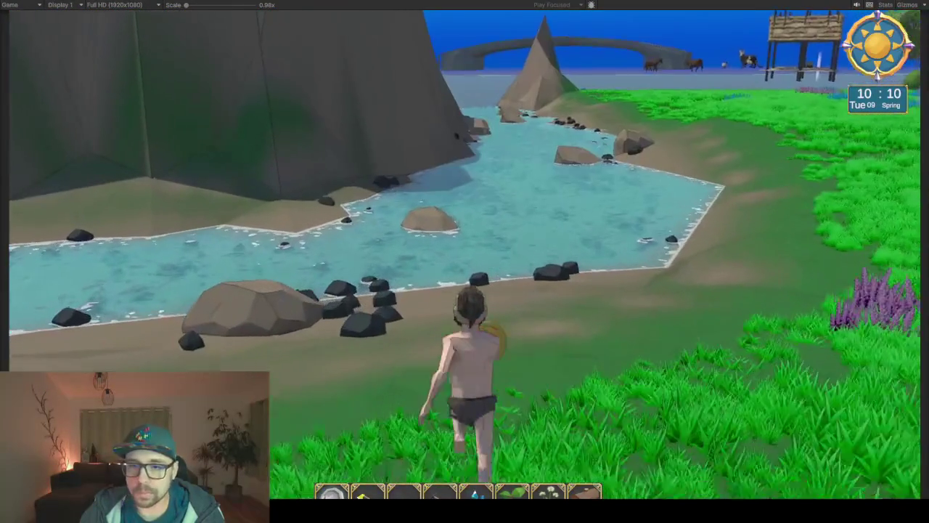
{"action": "key", "text": "w"}
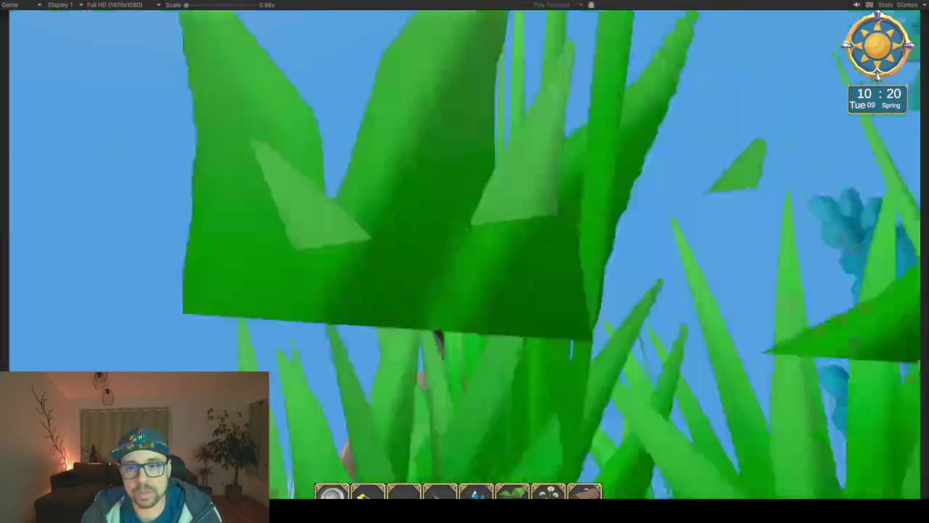
{"action": "key", "text": "w"}
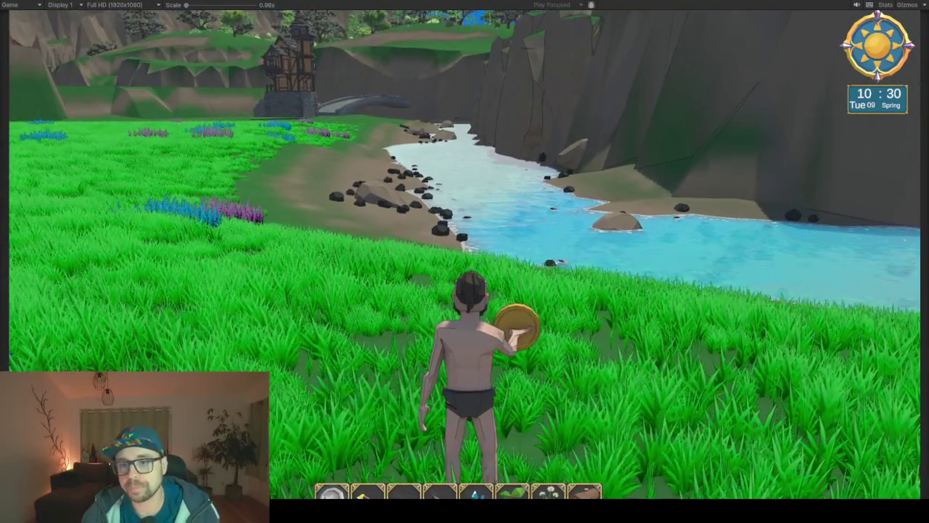
{"action": "key", "text": "w"}
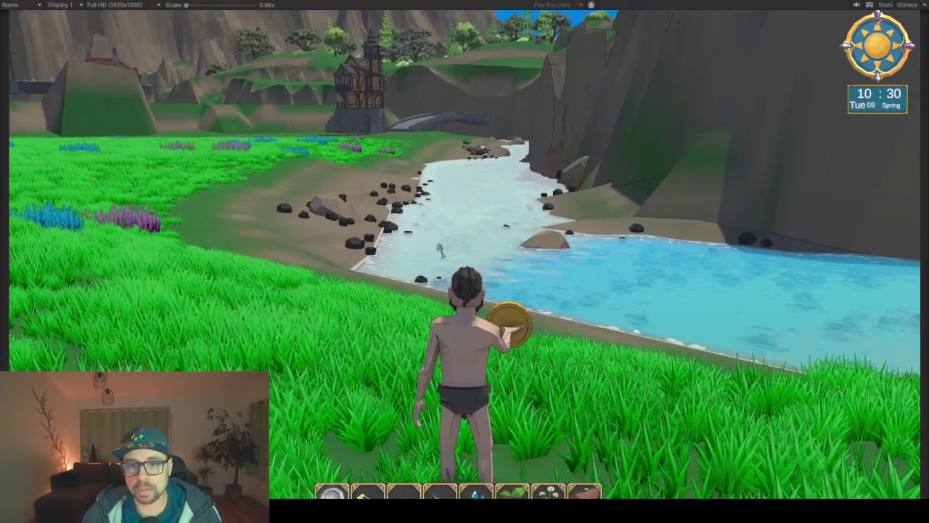
{"action": "key", "text": "w"}
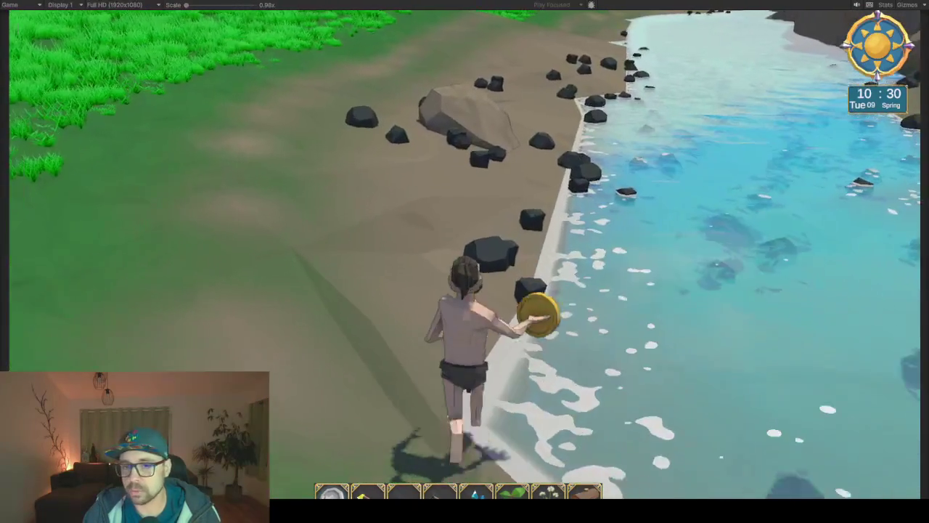
Move to the water's edge and wade upstream through the river toward the canyon walls
{"action": "key", "text": "e"}
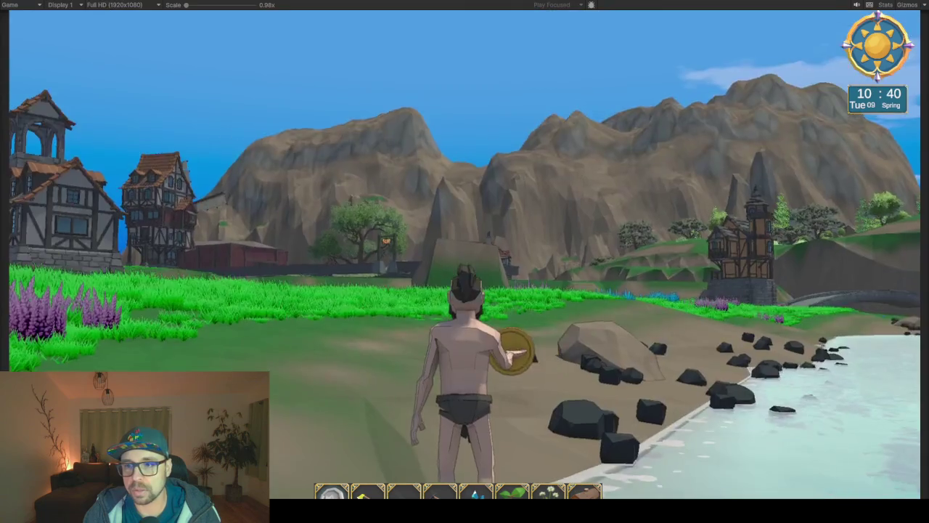
{"action": "key", "text": "w"}
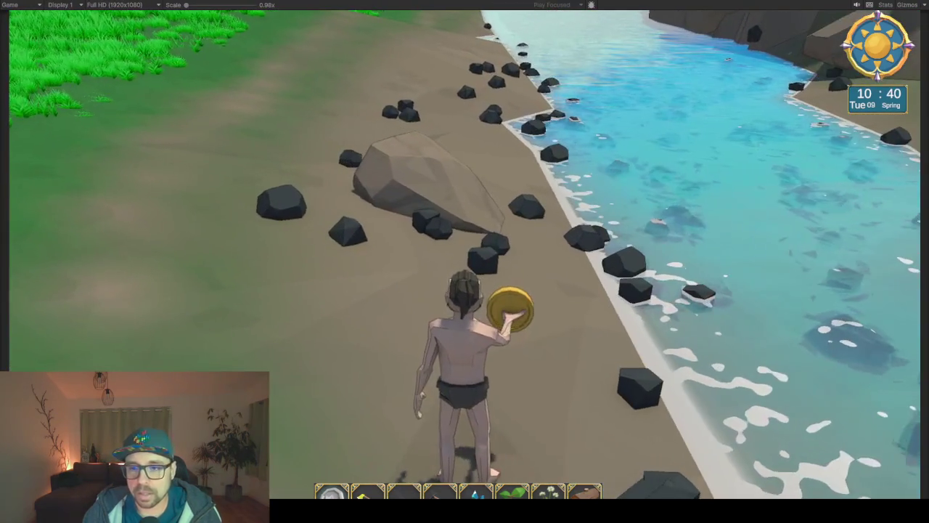
{"action": "key", "text": "e"}
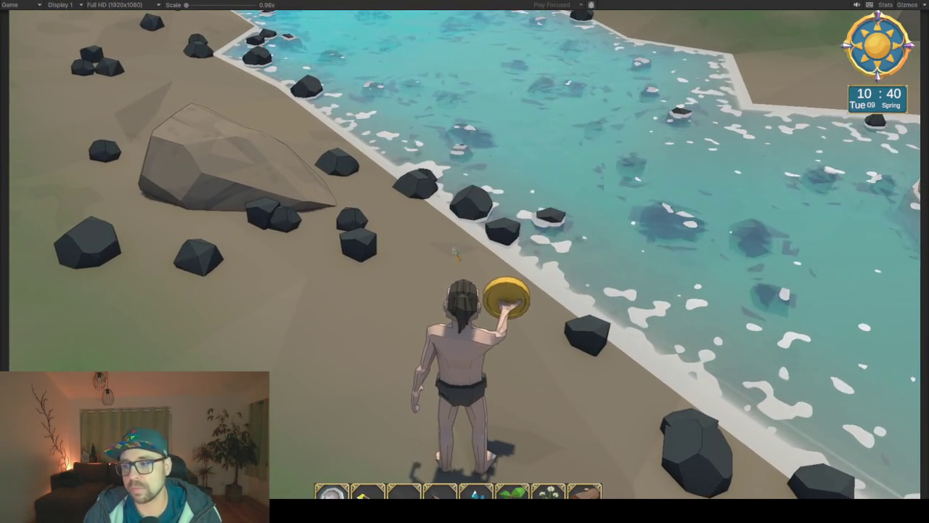
{"action": "key", "text": "q"}
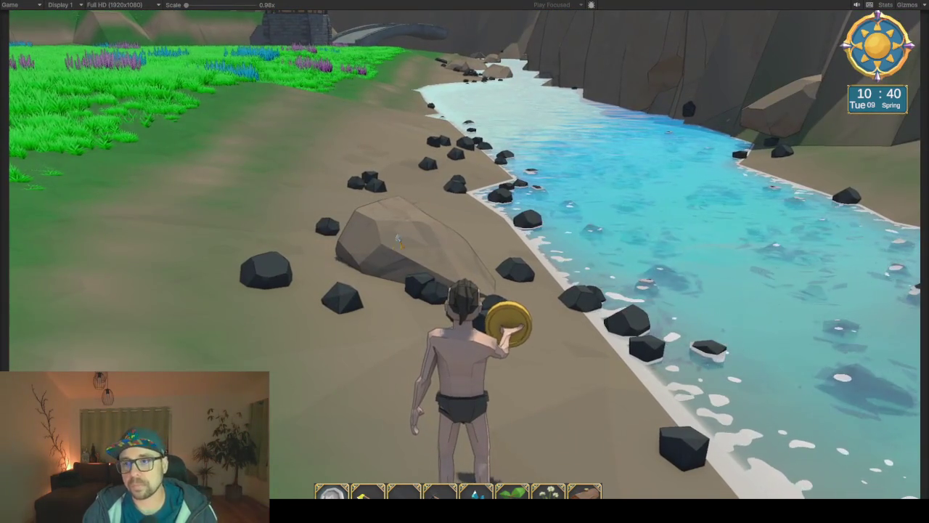
{"action": "key", "text": "d"}
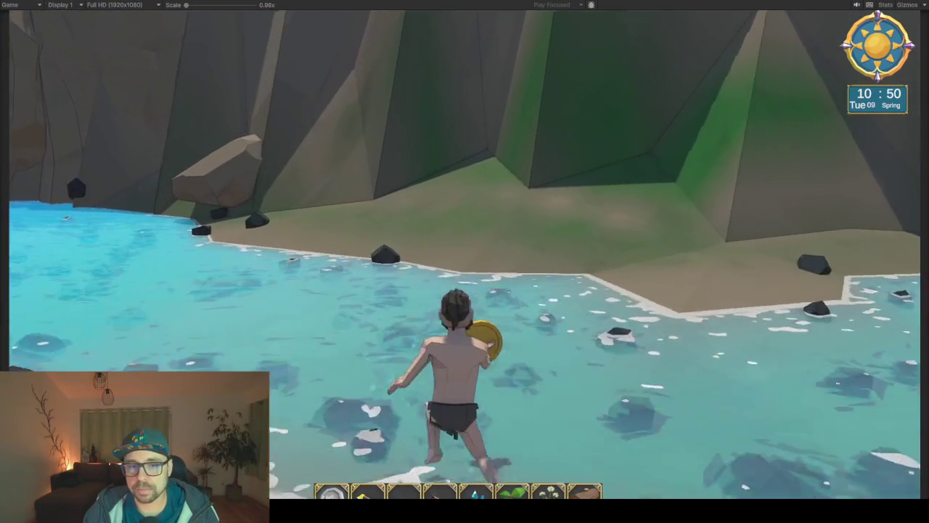
{"action": "key", "text": "a"}
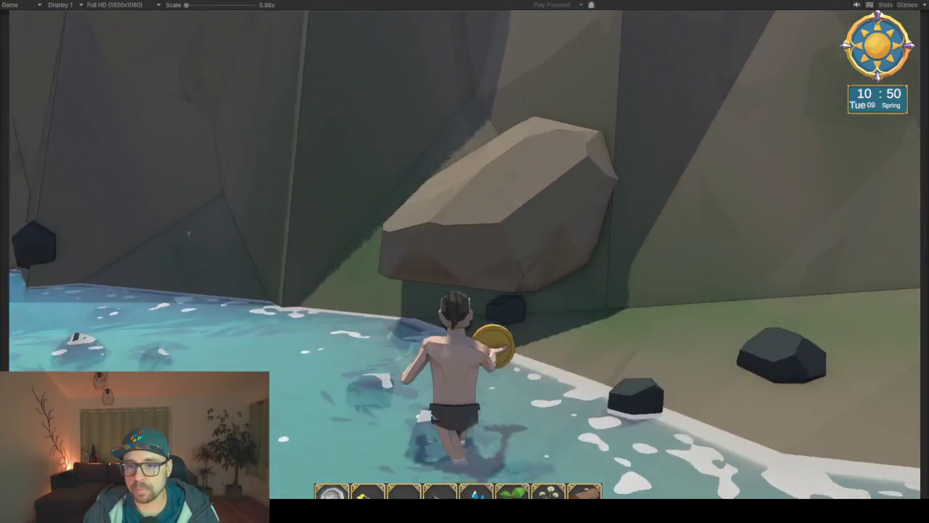
{"action": "key", "text": "w"}
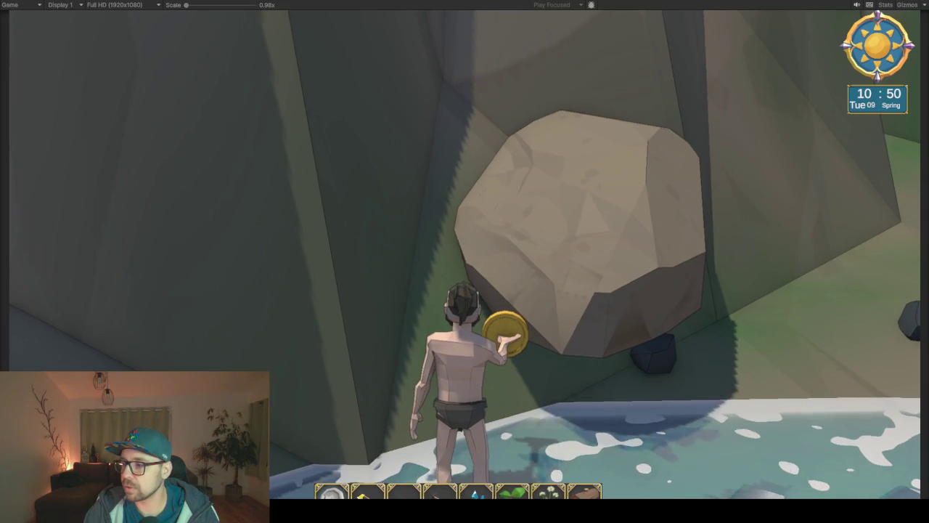
{"action": "key", "text": "a"}
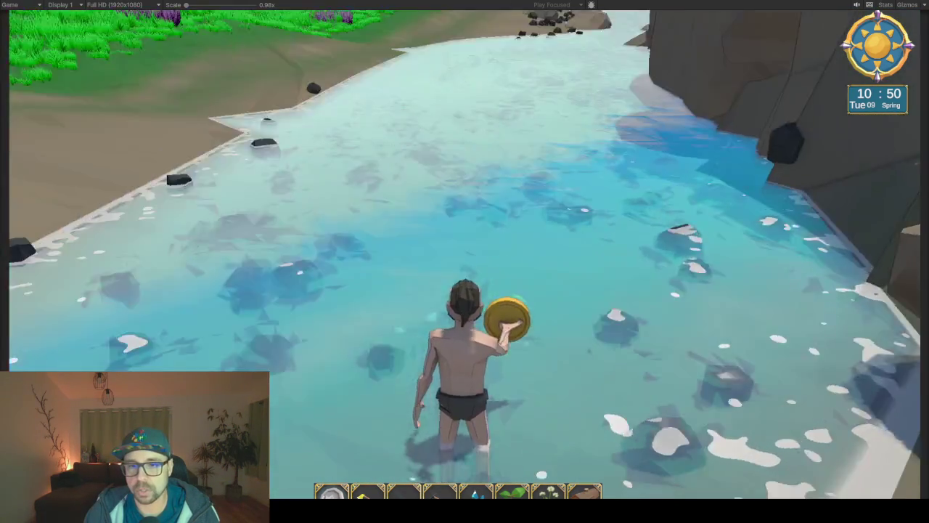
{"action": "key", "text": "w"}
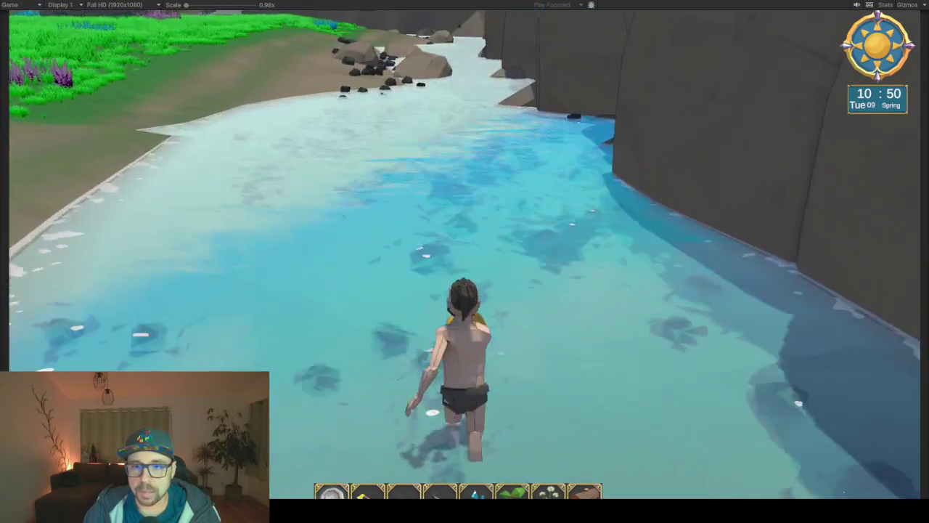
{"action": "key", "text": "w"}
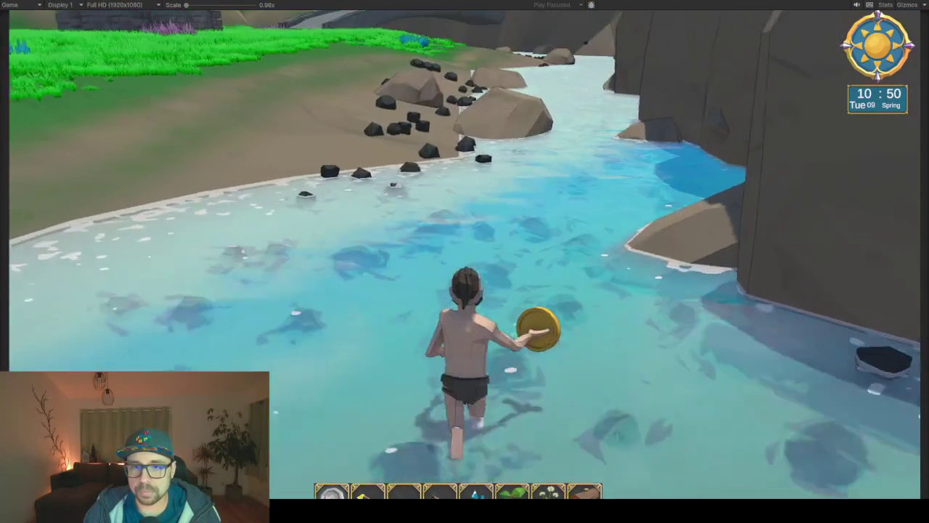
{"action": "key", "text": "w"}
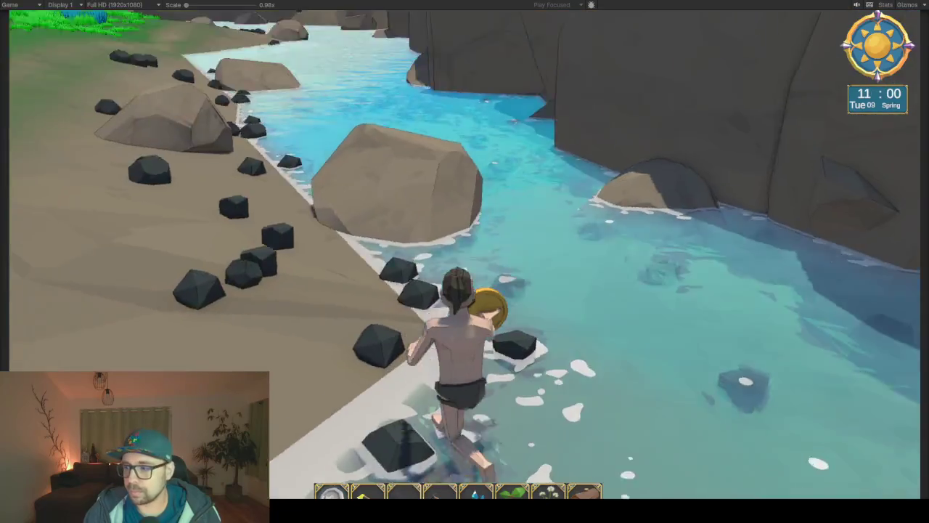
{"action": "key", "text": "w"}
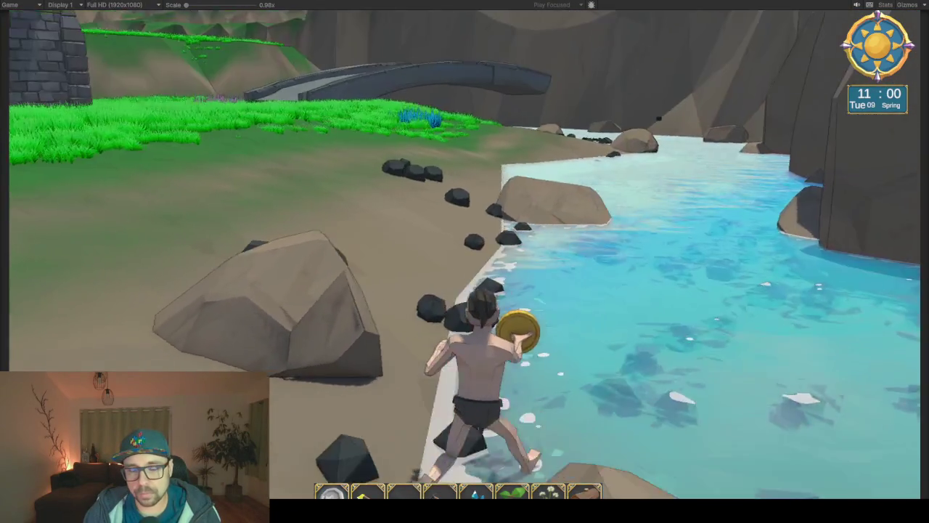
{"action": "key", "text": "w"}
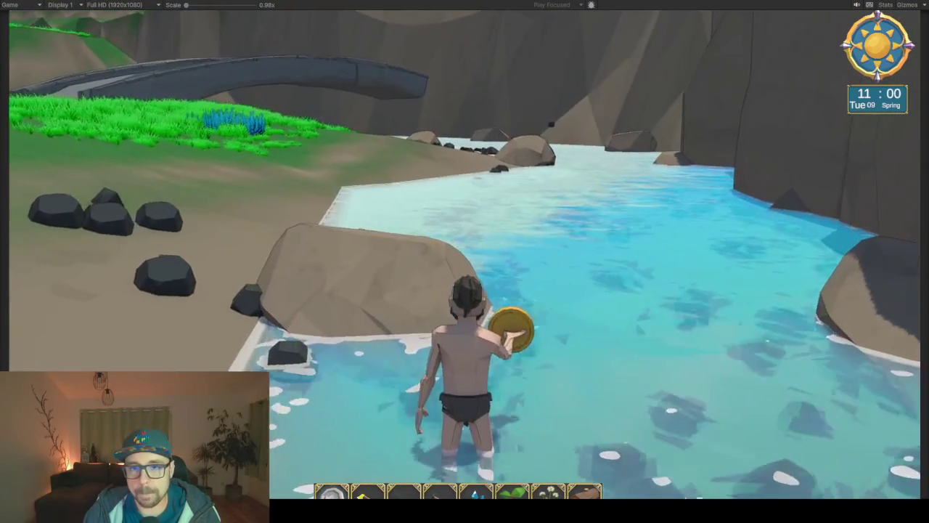
{"action": "key", "text": "w"}
{"action": "key", "text": "w"}
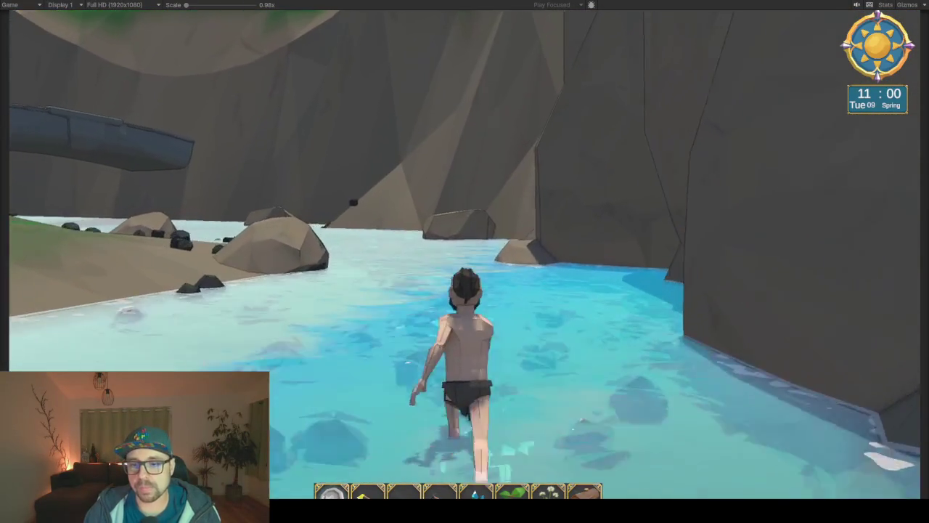
{"action": "key", "text": "w"}
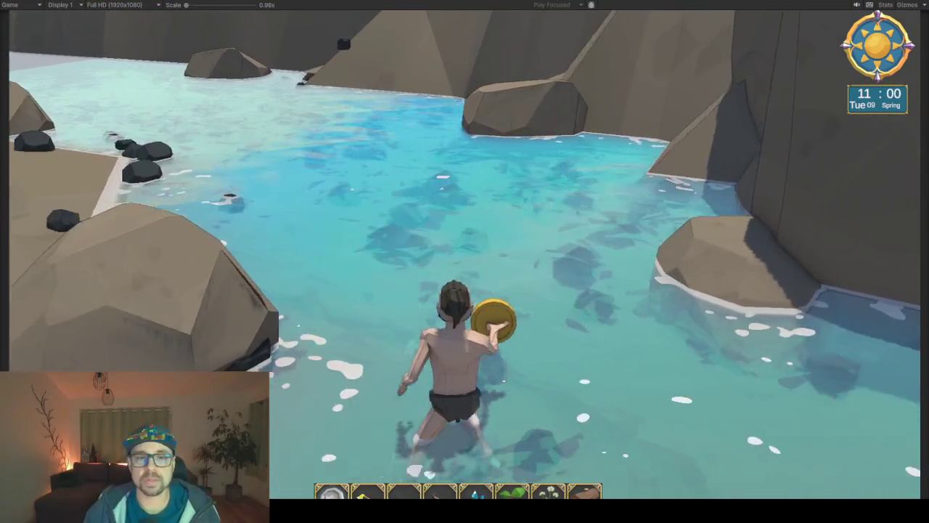
Run up onto the bank path and continue upstream, turning to view the far bank and cliffs
{"action": "key", "text": "w"}
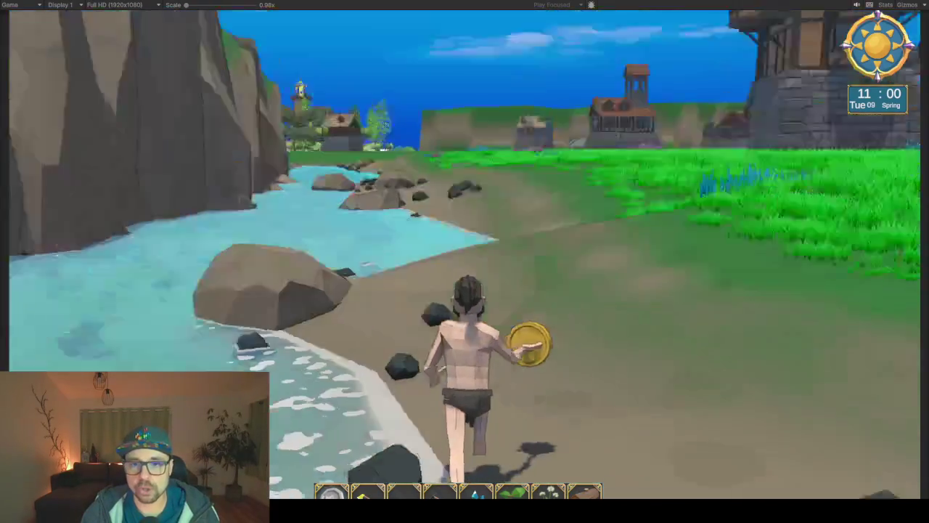
{"action": "key", "text": "w"}
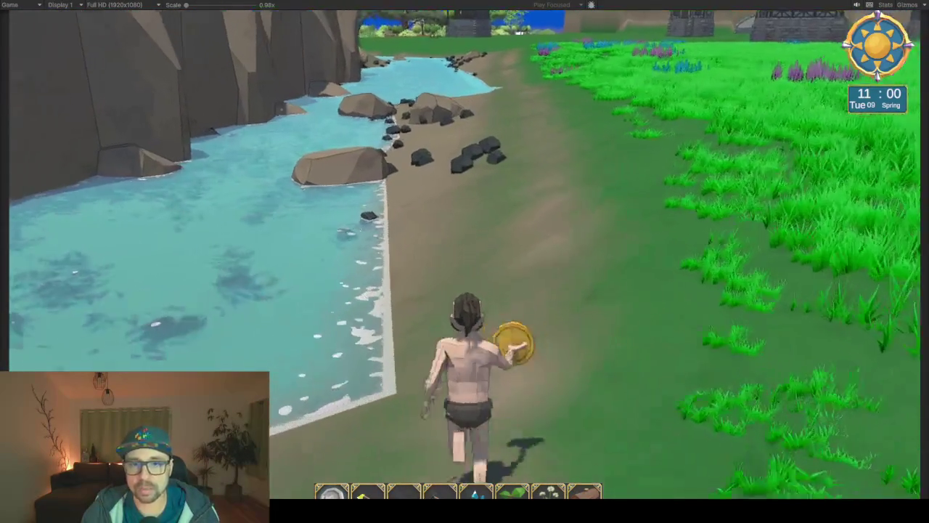
{"action": "key", "text": "w"}
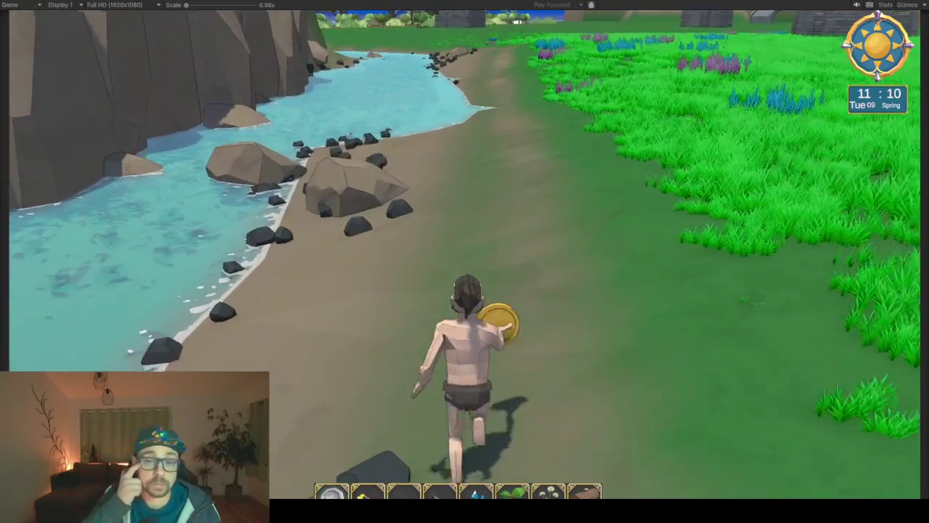
{"action": "key", "text": "w"}
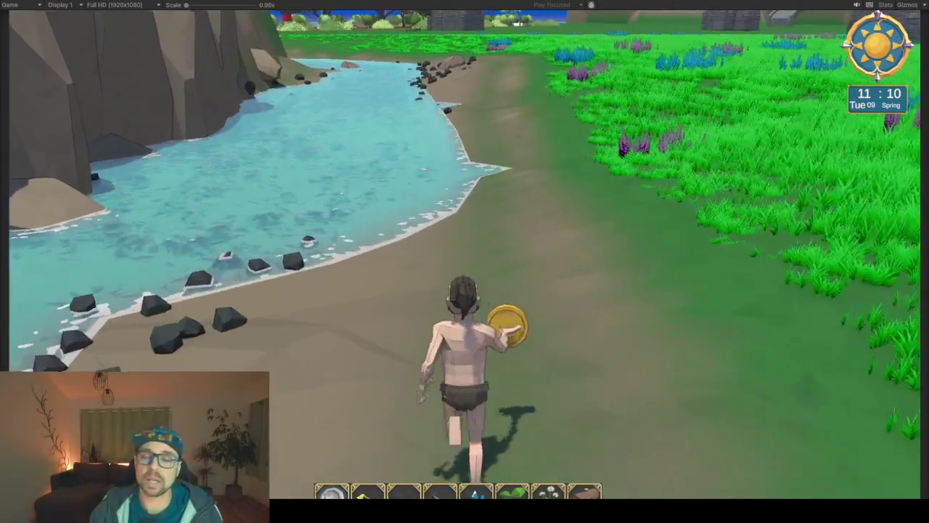
{"action": "key", "text": "w"}
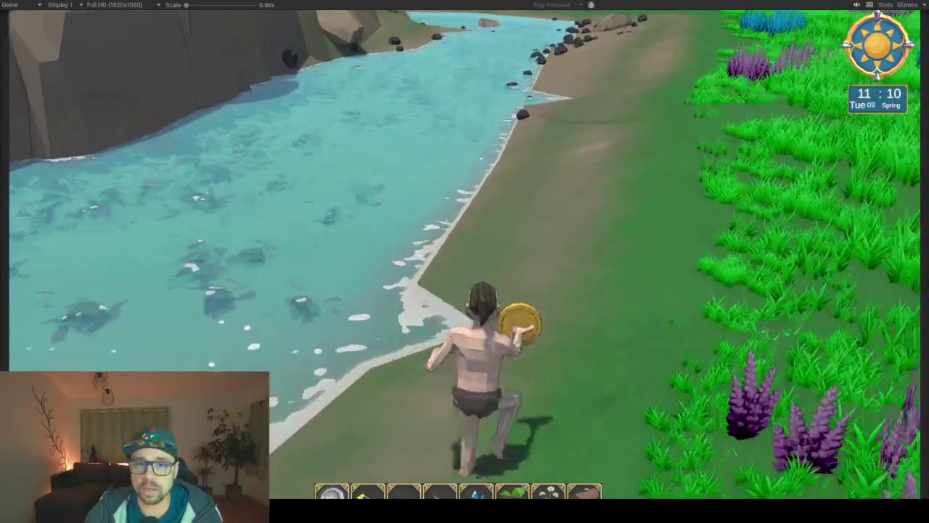
{"action": "key", "text": "w"}
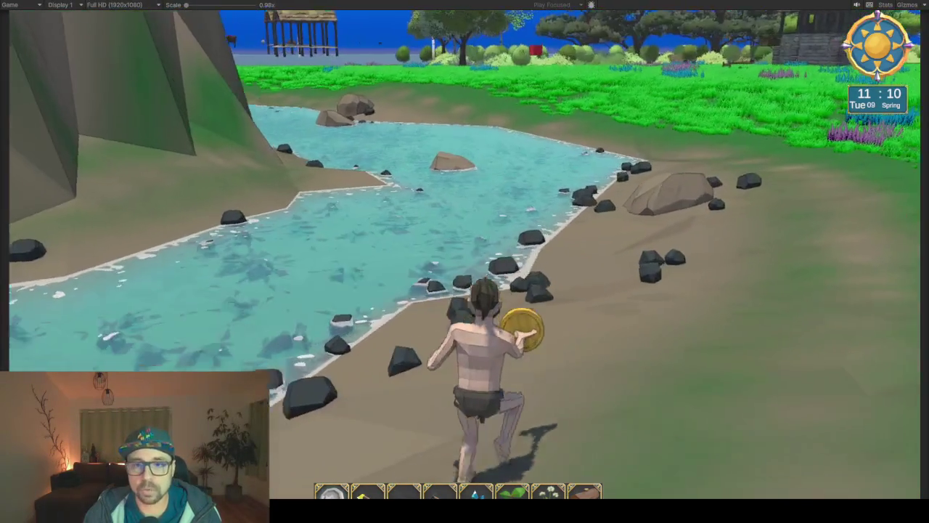
{"action": "key", "text": "w"}
{"action": "key", "text": "w"}
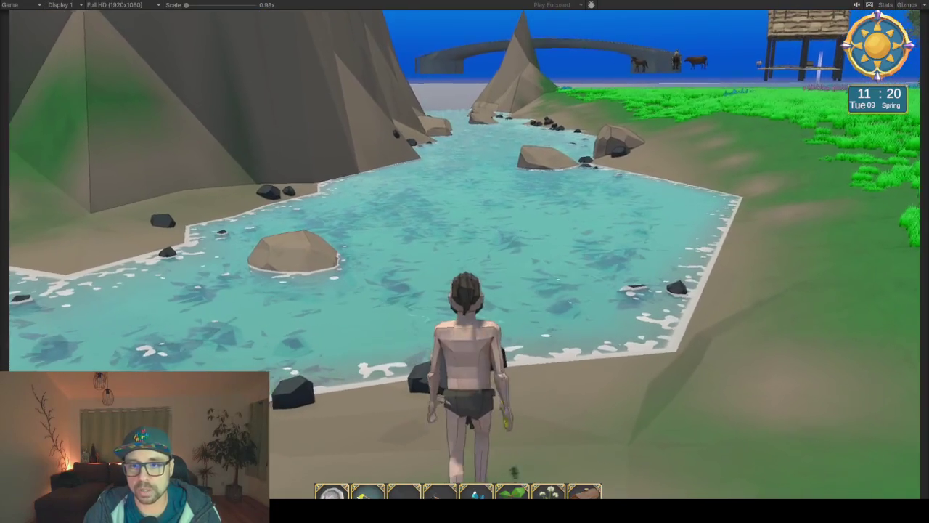
{"action": "key", "text": "d"}
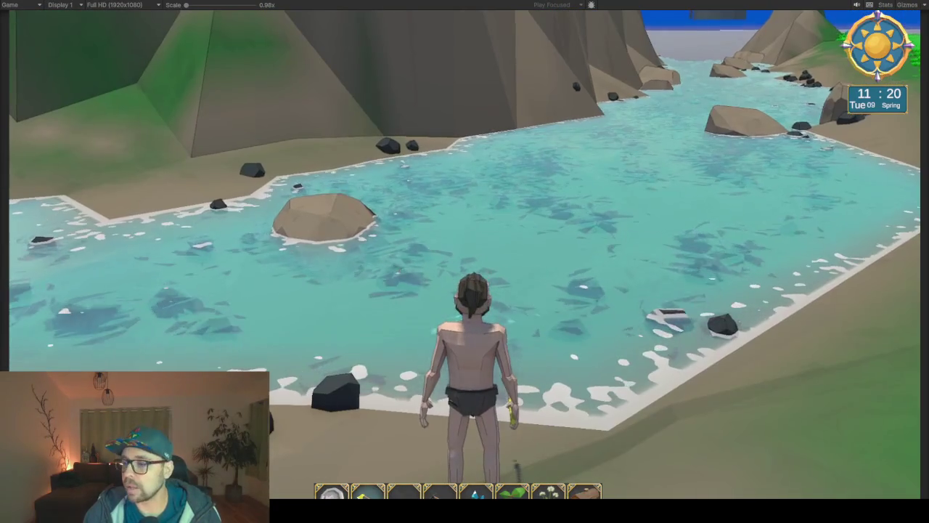
{"action": "key", "text": "w"}
{"action": "key", "text": "d"}
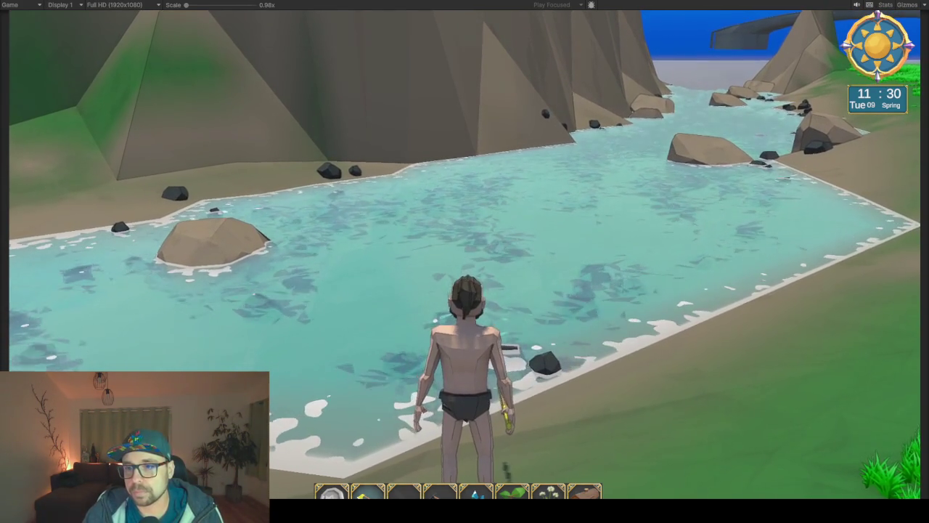
{"action": "key", "text": "d"}
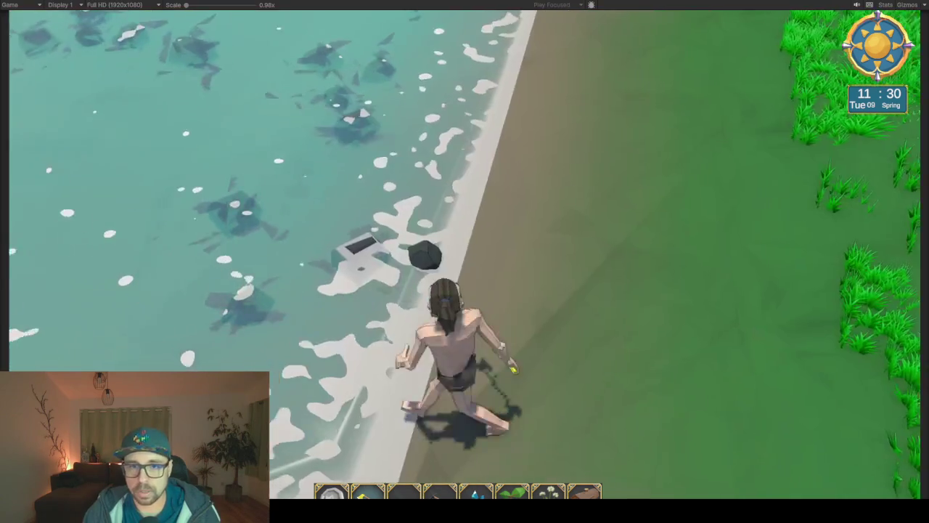
{"action": "key", "text": "w"}
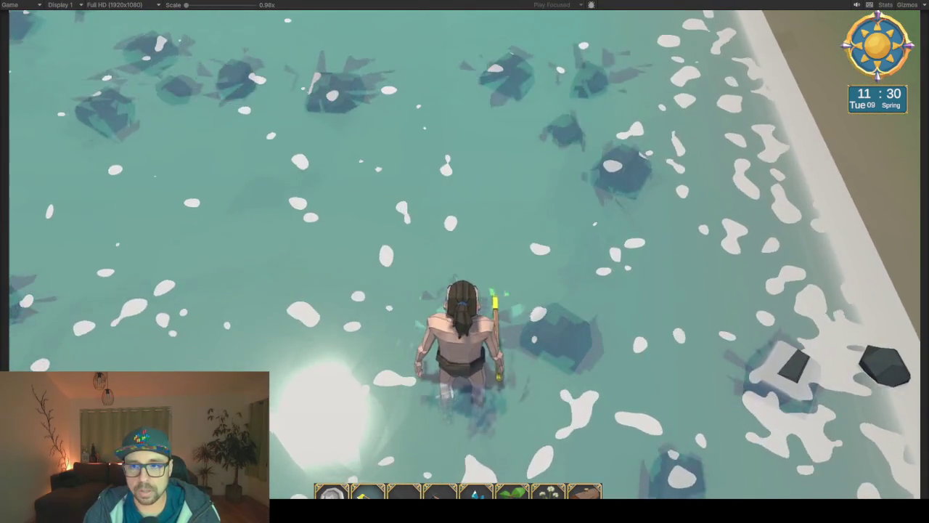
Walk out of the water onto the sand and run across the grassy bank along the river
{"action": "scroll", "coordinate": [464, 261], "scroll_direction": "up", "scroll_amount": 3}
{"action": "scroll", "coordinate": [465, 262], "scroll_direction": "down", "scroll_amount": 3}
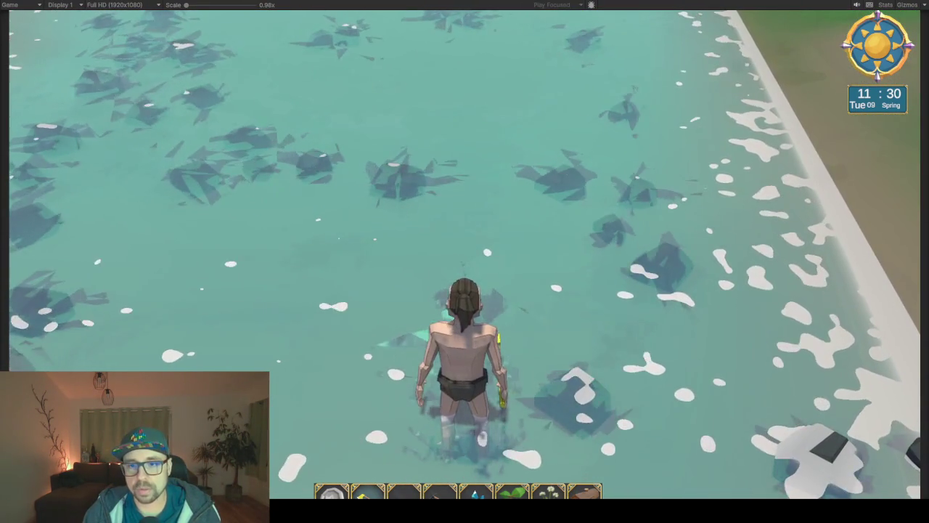
{"action": "key", "text": "w"}
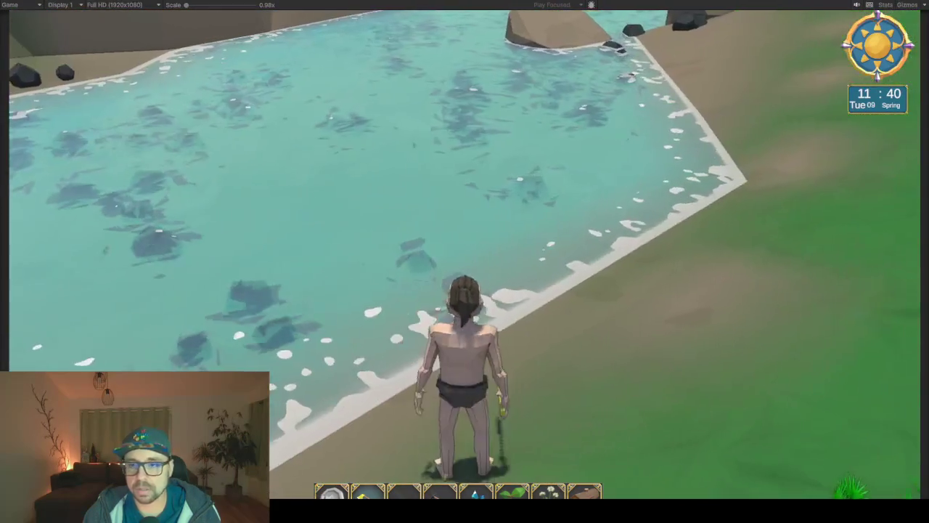
{"action": "key", "text": "w"}
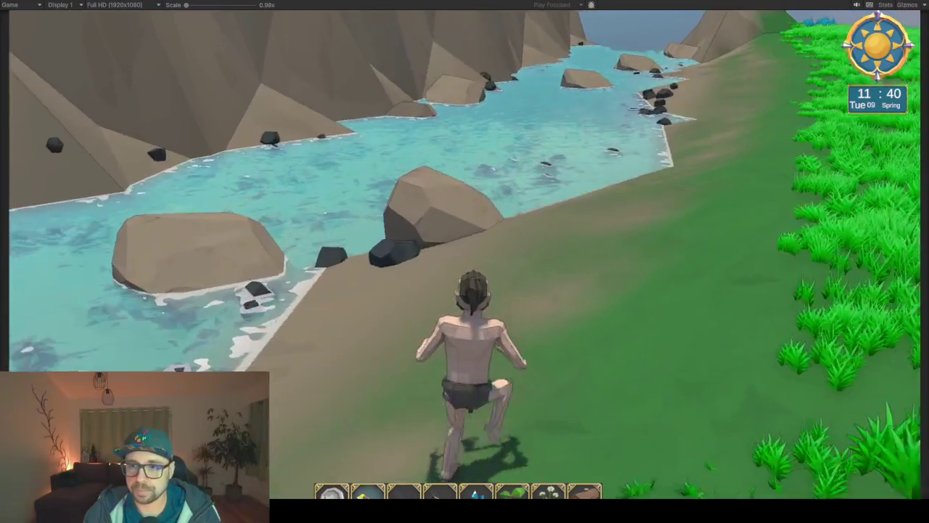
{"action": "key", "text": "w"}
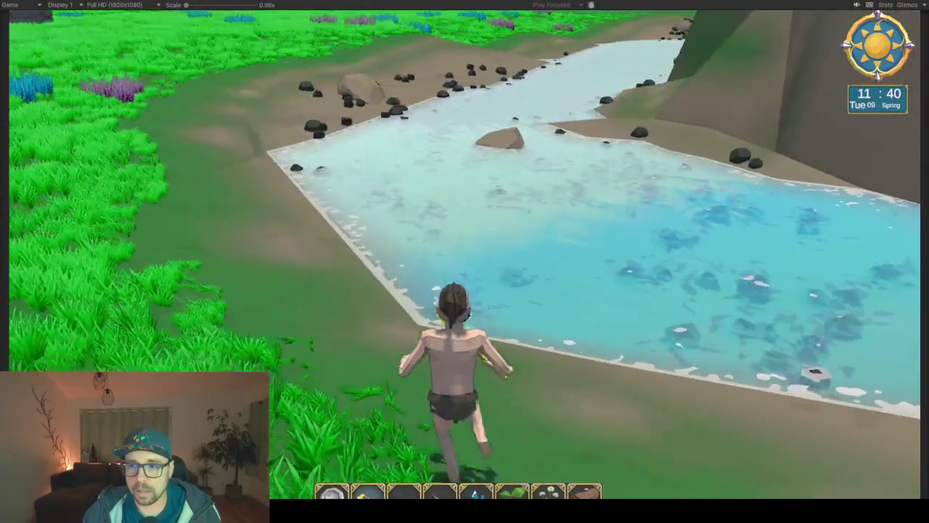
{"action": "key", "text": "w"}
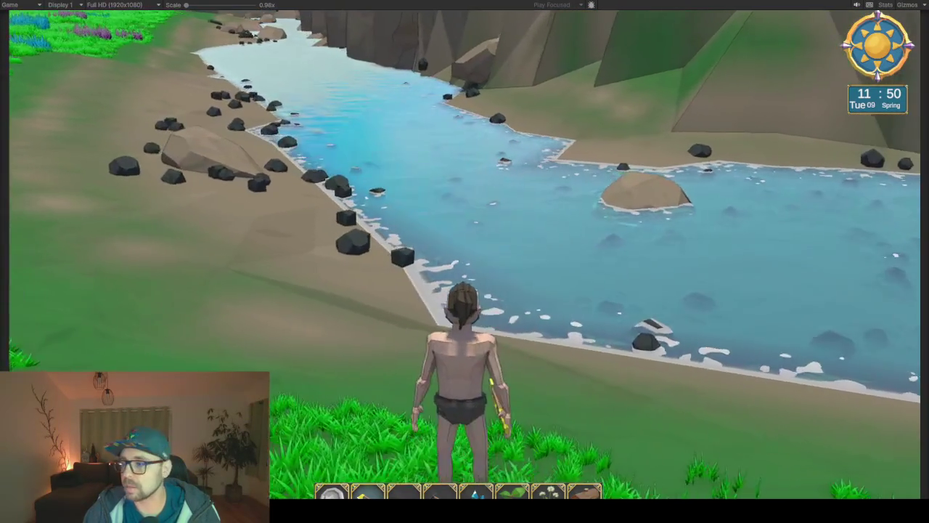
{"action": "key", "text": "w"}
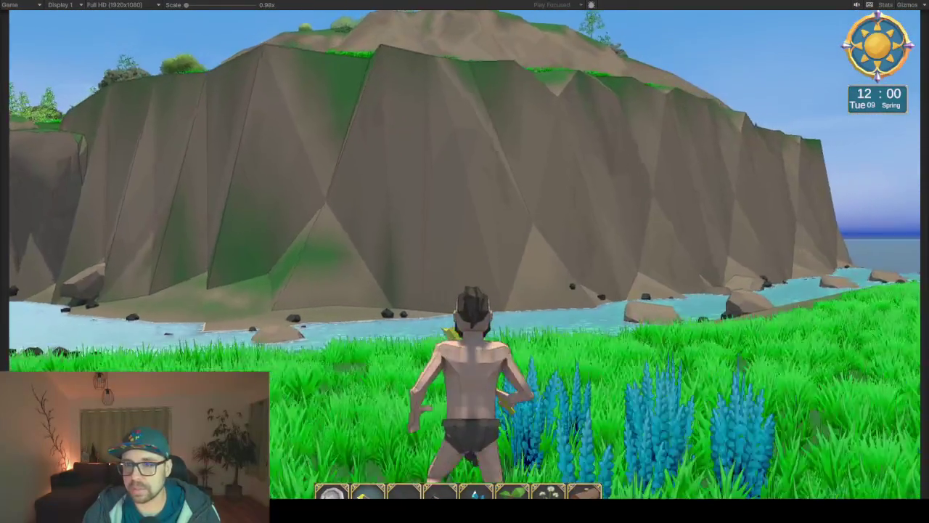
Run through the grass and blue heather toward the village tower and cliffs
{"action": "key", "text": "w"}
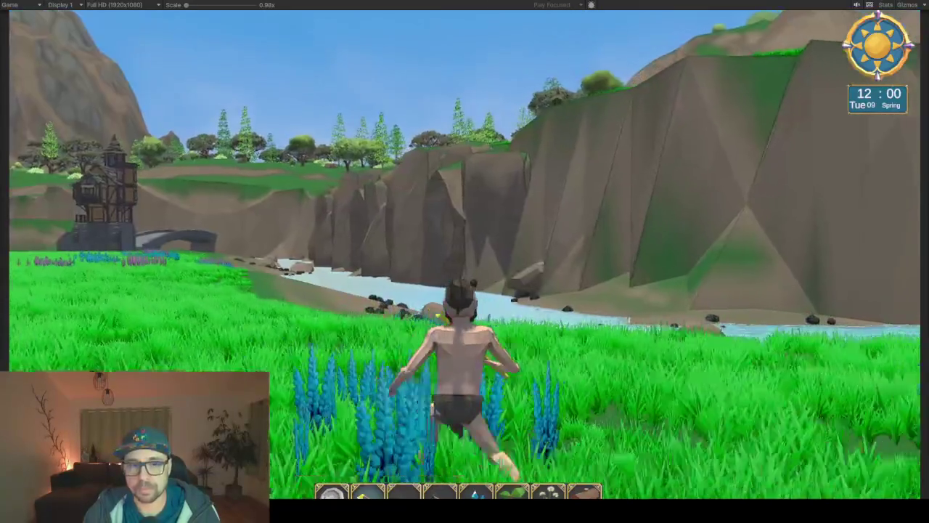
{"action": "key", "text": "w"}
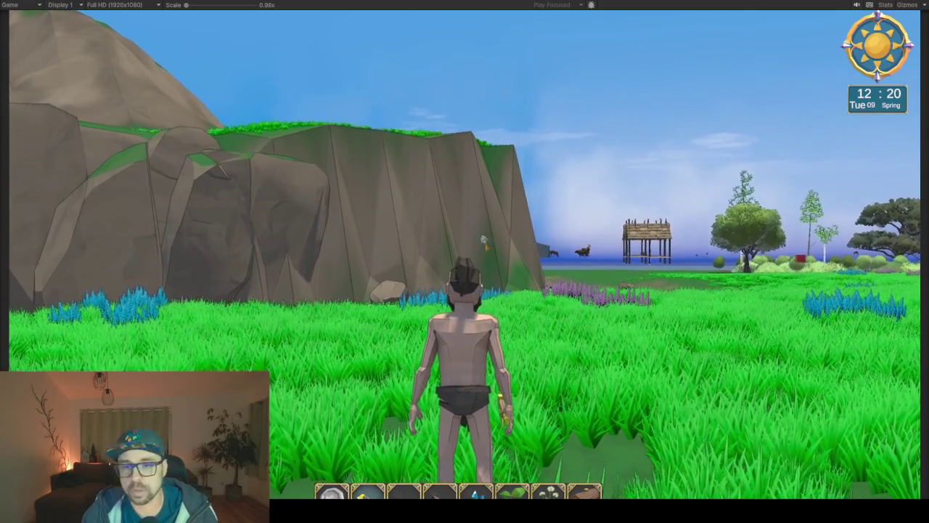
{"action": "key", "text": "w"}
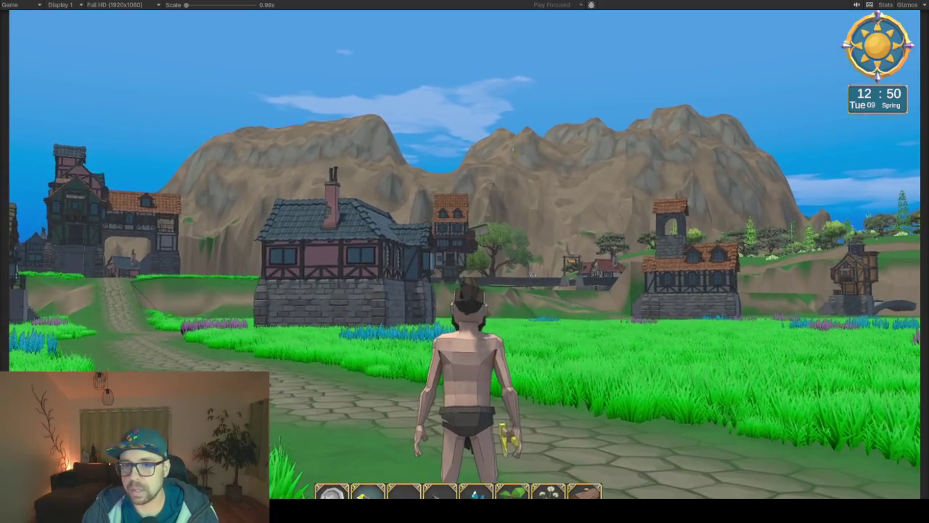
Run across the meadow toward the village, cliffs and towers, then restore the full editor layout
{"action": "key", "text": "w"}
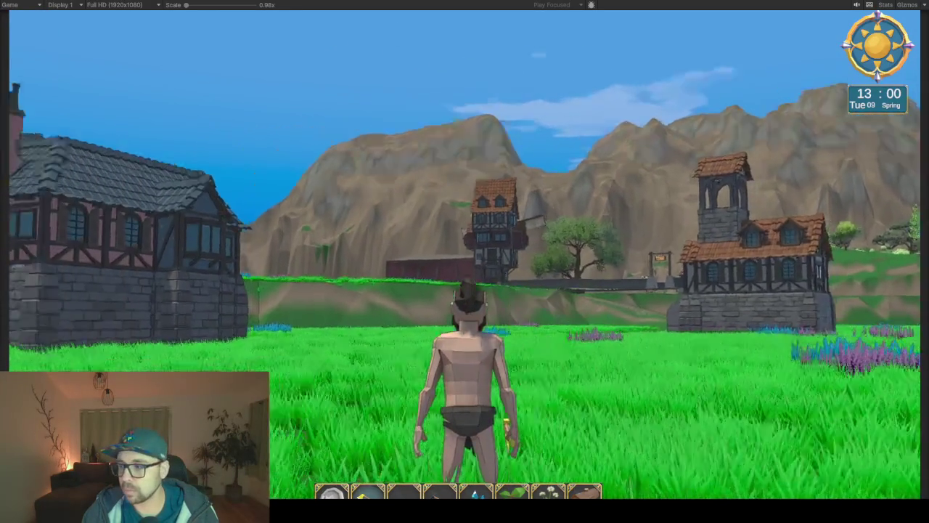
{"action": "key", "text": "w"}
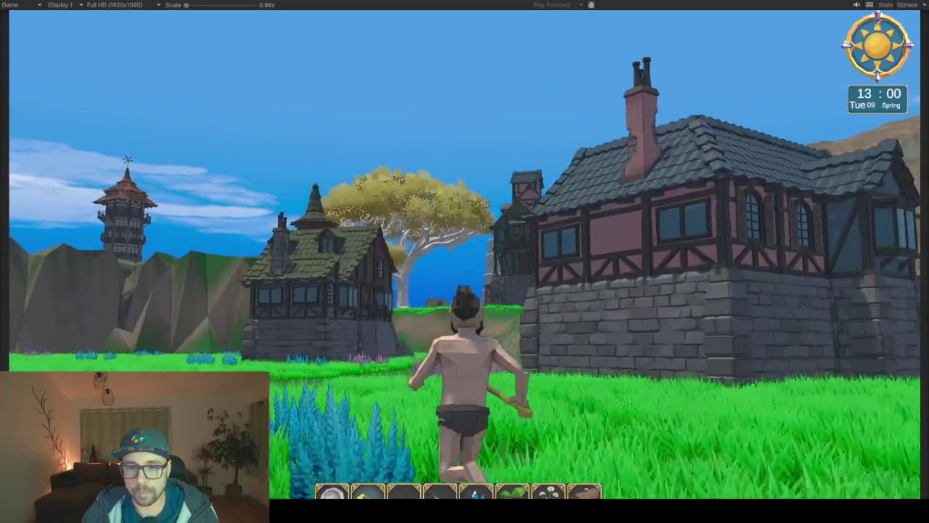
{"action": "key", "text": "a"}
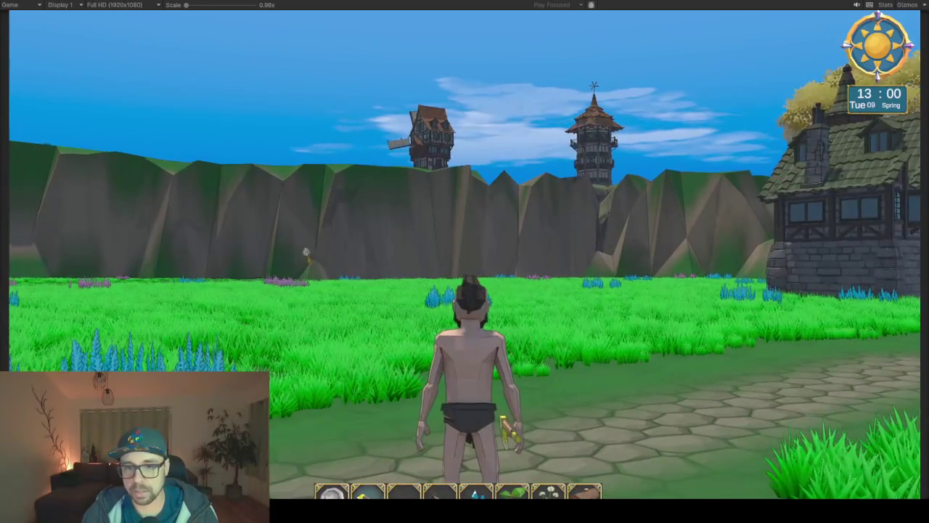
{"action": "key", "text": "w"}
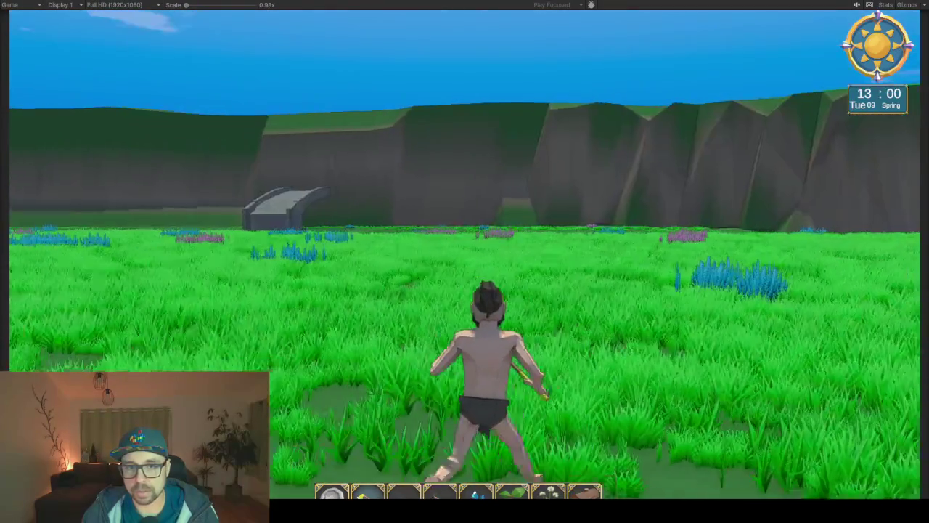
{"action": "key", "text": "d"}
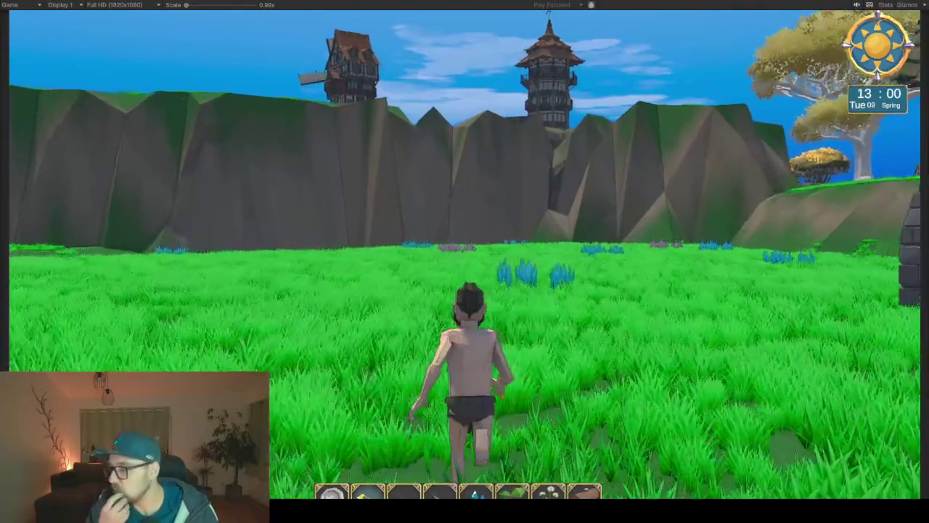
{"action": "key", "text": "shift+space"}
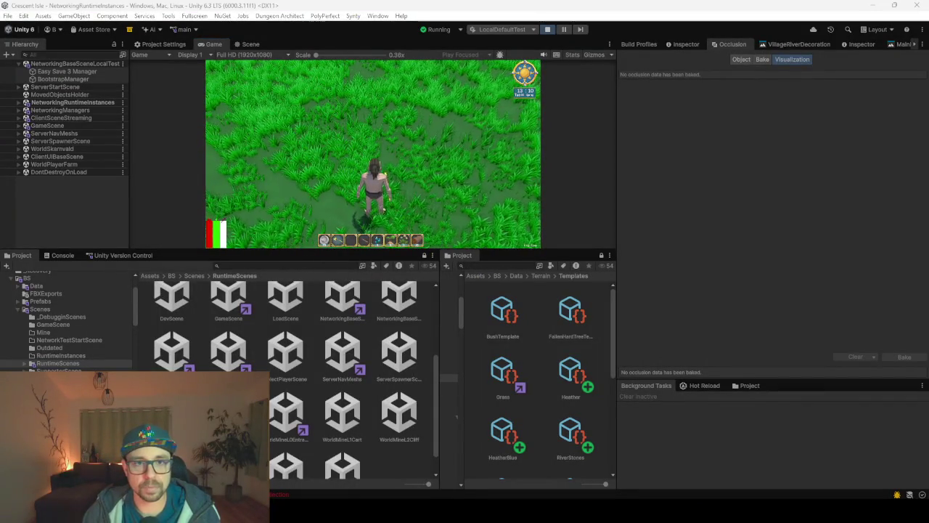
Refocus the editor, dismiss the in-game menu and switch to the Scene view of the island
{"action": "left_click", "coordinate": [373, 166]}
{"action": "key", "text": "Escape"}
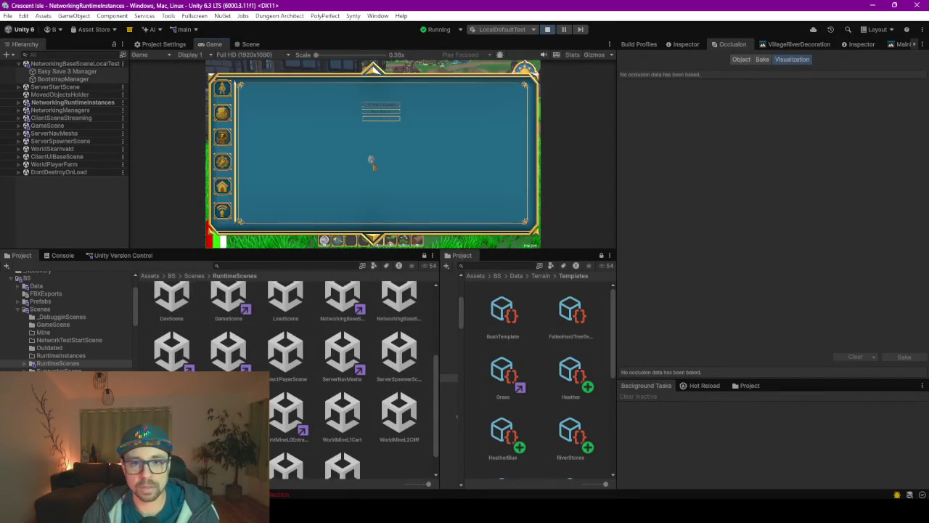
{"action": "key", "text": "Escape"}
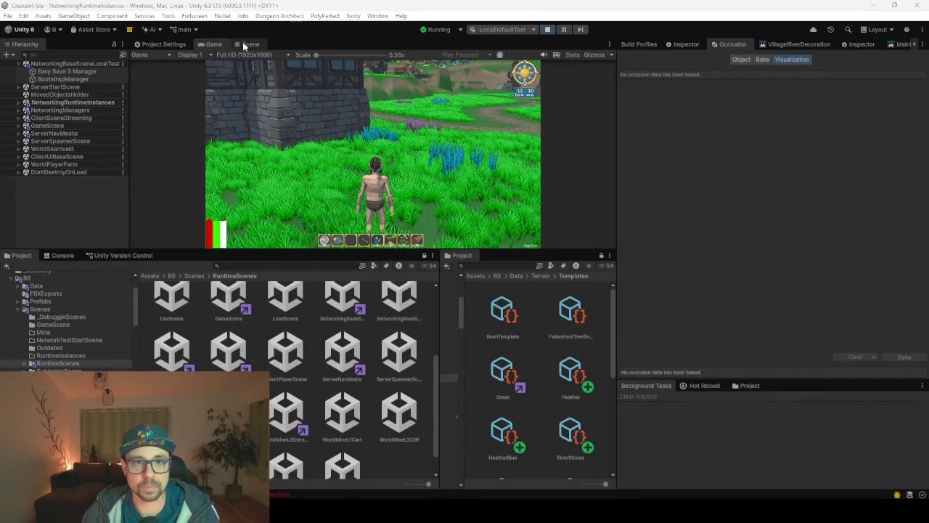
{"action": "left_click", "coordinate": [243, 45]}
{"action": "scroll", "coordinate": [342, 146], "scroll_direction": "down", "scroll_amount": 5}
{"action": "left_click_drag", "start_coordinate": [343, 151], "coordinate": [357, 178]}
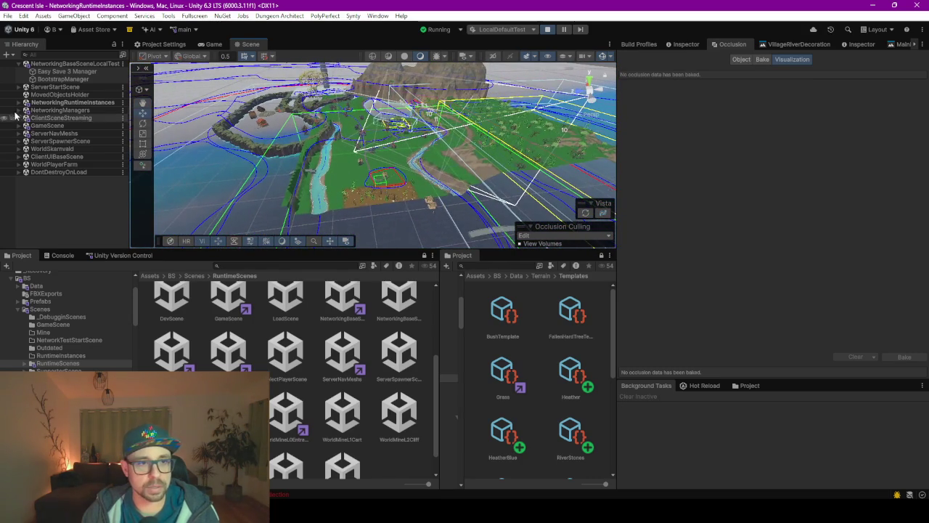
Select all the terrain tiles in the Hierarchy and show their properties in the Inspector
{"action": "left_click", "coordinate": [19, 103]}
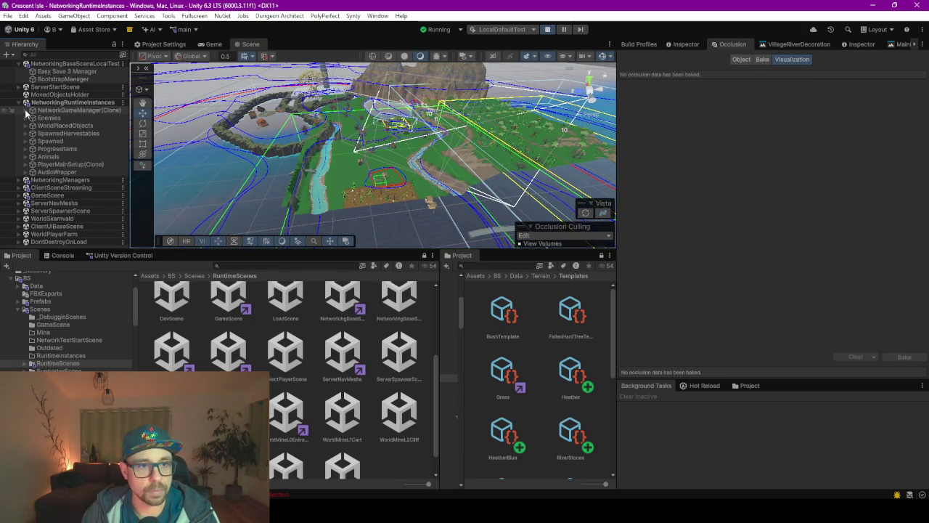
{"action": "left_click", "coordinate": [349, 175]}
{"action": "scroll", "coordinate": [65, 146], "scroll_direction": "down", "scroll_amount": 5}
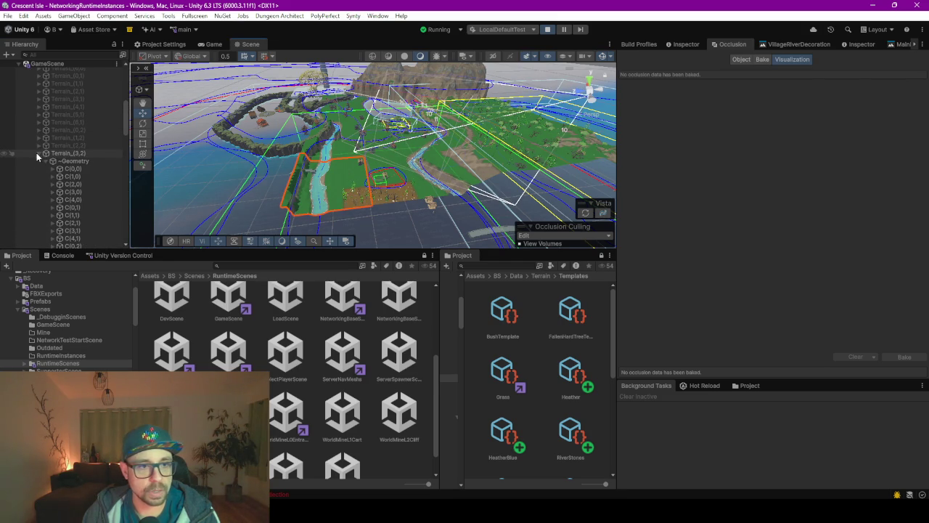
{"action": "scroll", "coordinate": [52, 156], "scroll_direction": "down", "scroll_amount": 3}
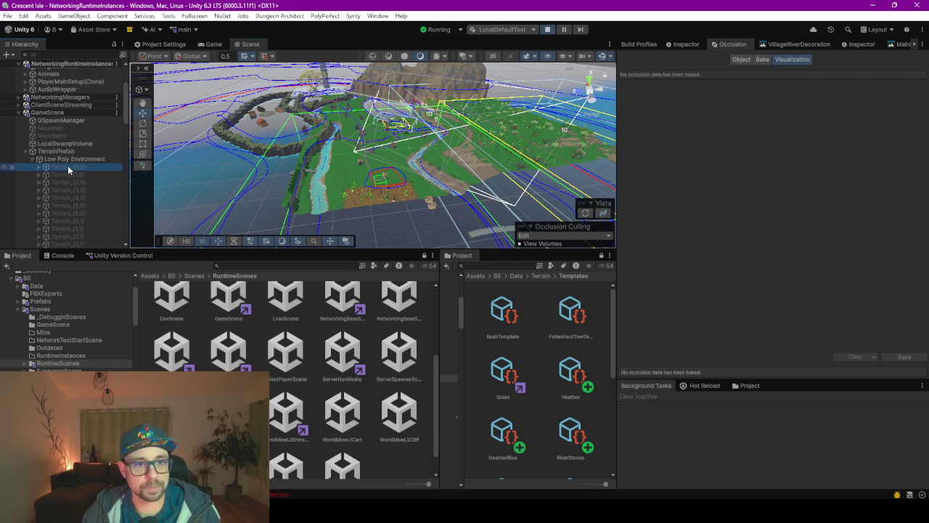
{"action": "scroll", "coordinate": [68, 166], "scroll_direction": "down", "scroll_amount": 3}
{"action": "left_click", "coordinate": [67, 153], "text": "shift"}
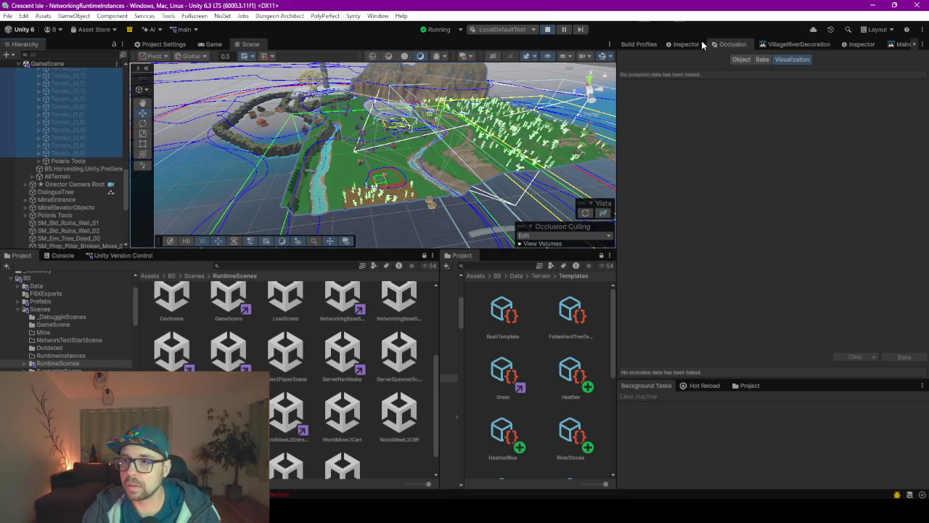
{"action": "left_click", "coordinate": [867, 43]}
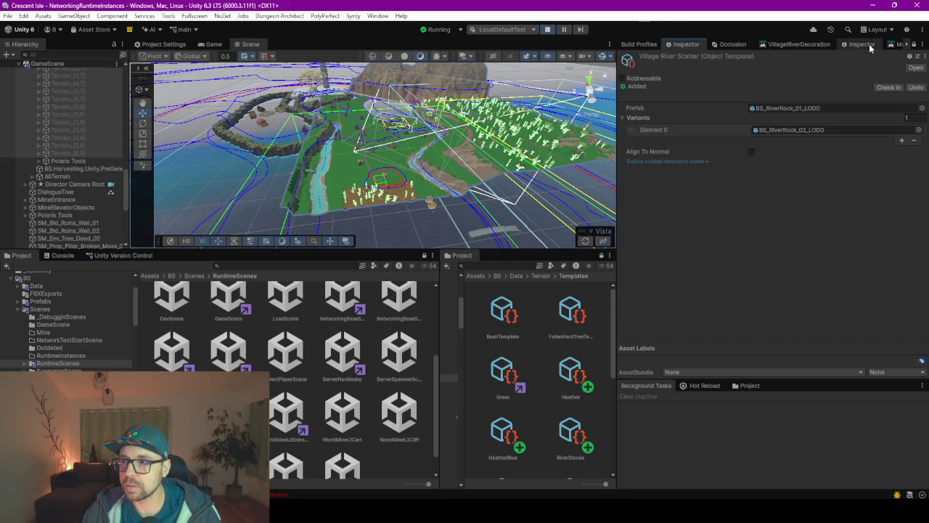
{"action": "left_click", "coordinate": [915, 45]}
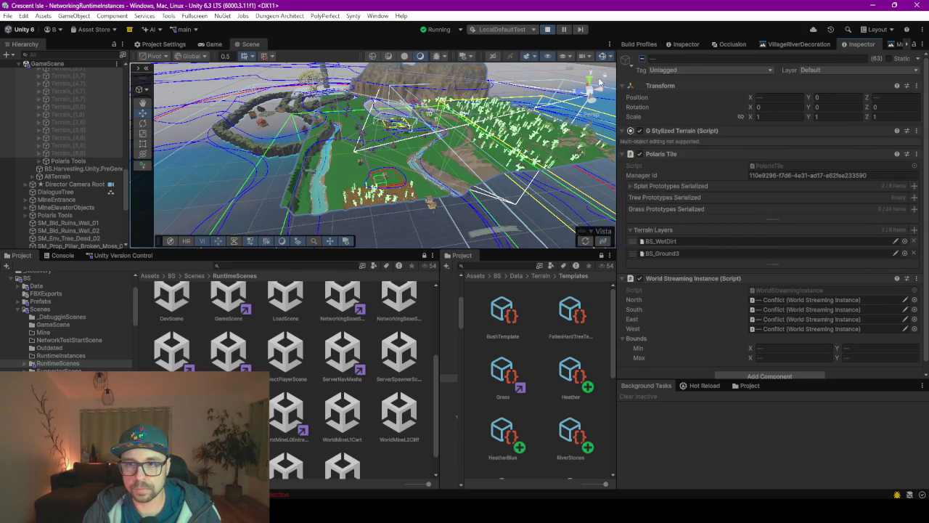
Drag the Player onto the grassy slope at roughly X 444, Z 570 and return to the Game view
{"action": "mouse_move", "coordinate": [450, 145]}
{"action": "left_mouse_down"}
{"action": "mouse_move", "coordinate": [347, 154]}
{"action": "mouse_move", "coordinate": [362, 160]}
{"action": "left_mouse_up"}
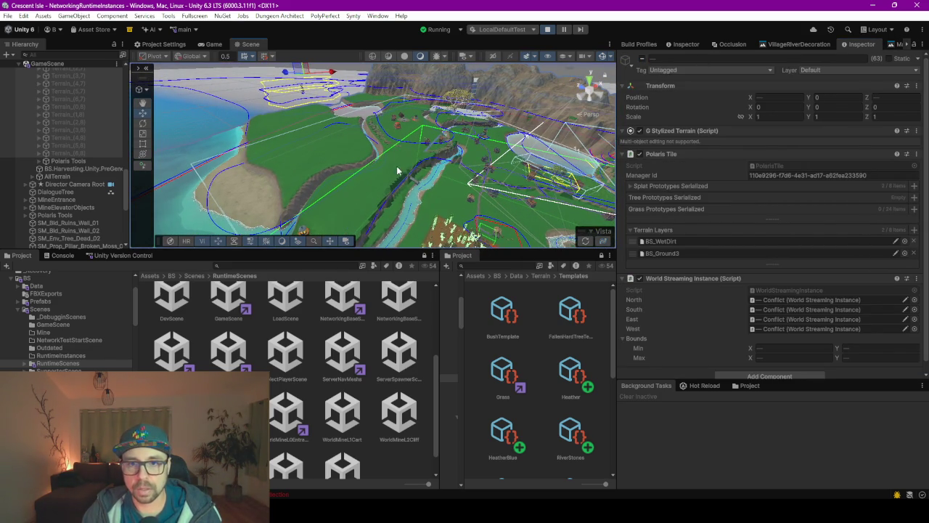
{"action": "mouse_move", "coordinate": [423, 176]}
{"action": "left_mouse_down"}
{"action": "mouse_move", "coordinate": [501, 204]}
{"action": "mouse_move", "coordinate": [308, 160]}
{"action": "left_mouse_up"}
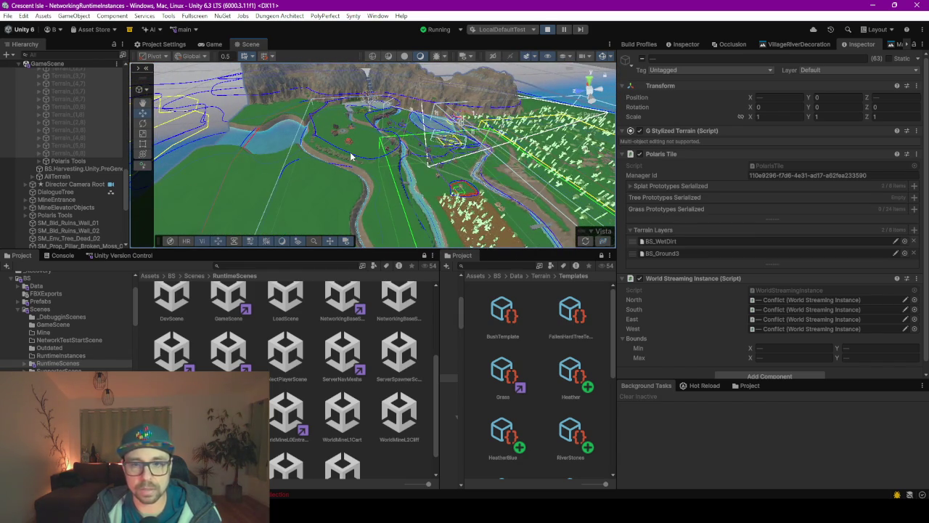
{"action": "scroll", "coordinate": [37, 183], "scroll_direction": "up", "scroll_amount": 10}
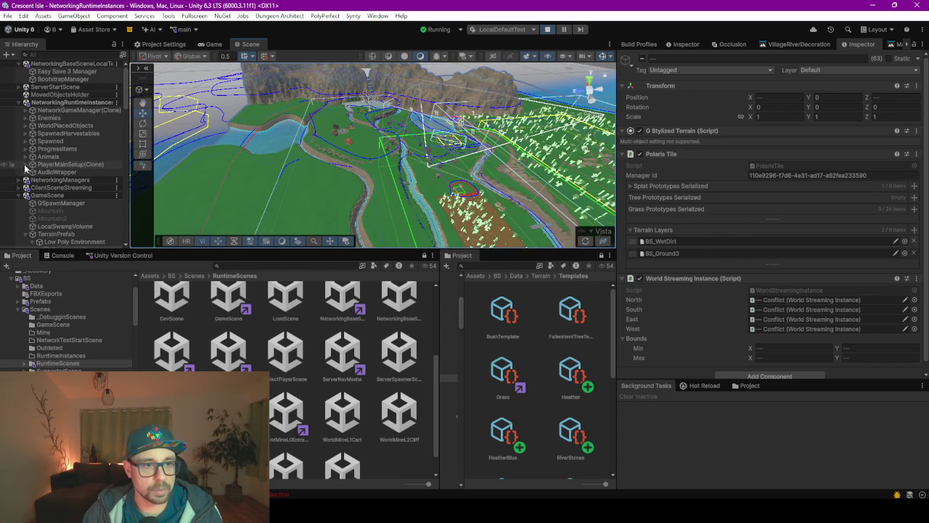
{"action": "left_click", "coordinate": [426, 173]}
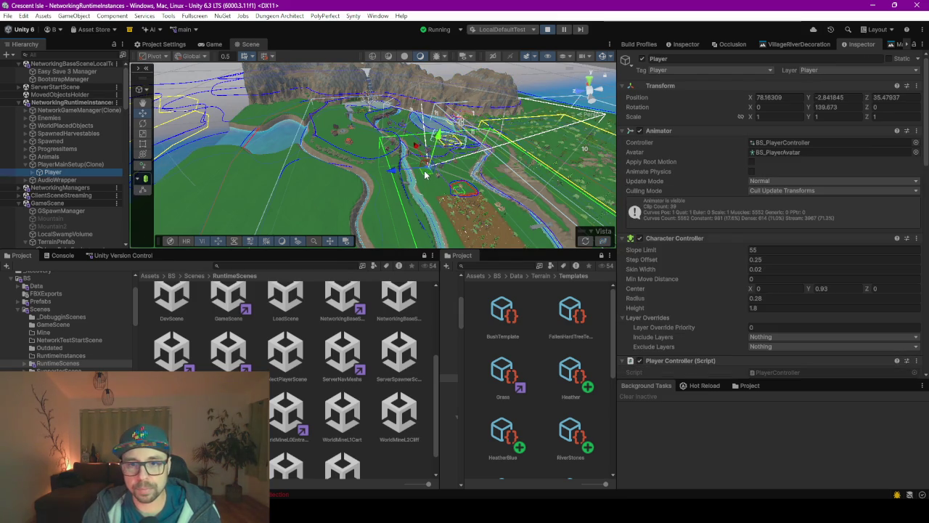
{"action": "left_click_drag", "start_coordinate": [436, 137], "coordinate": [254, 114]}
{"action": "left_click", "coordinate": [214, 45]}
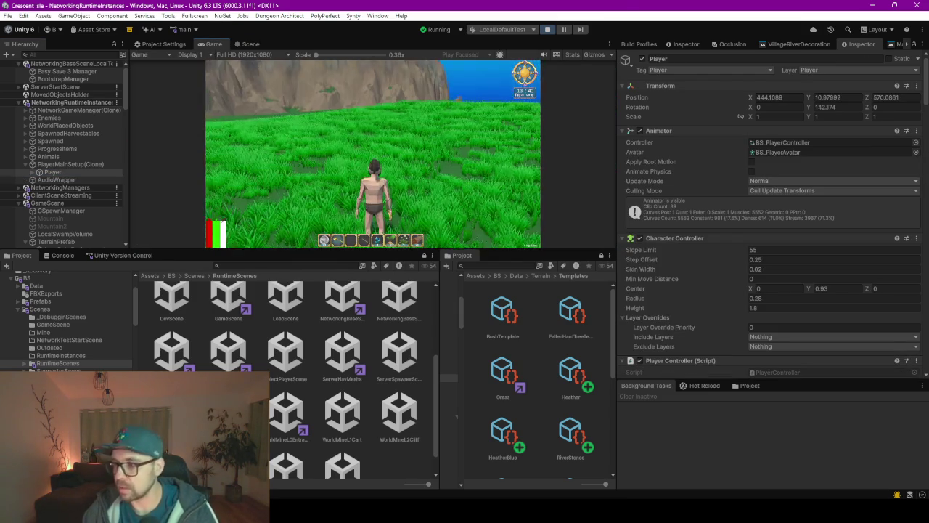
Maximize the Game view and run the character through the grass past the cliffs and pond edge
{"action": "key", "text": "shift+space"}
{"action": "left_click", "coordinate": [464, 261]}
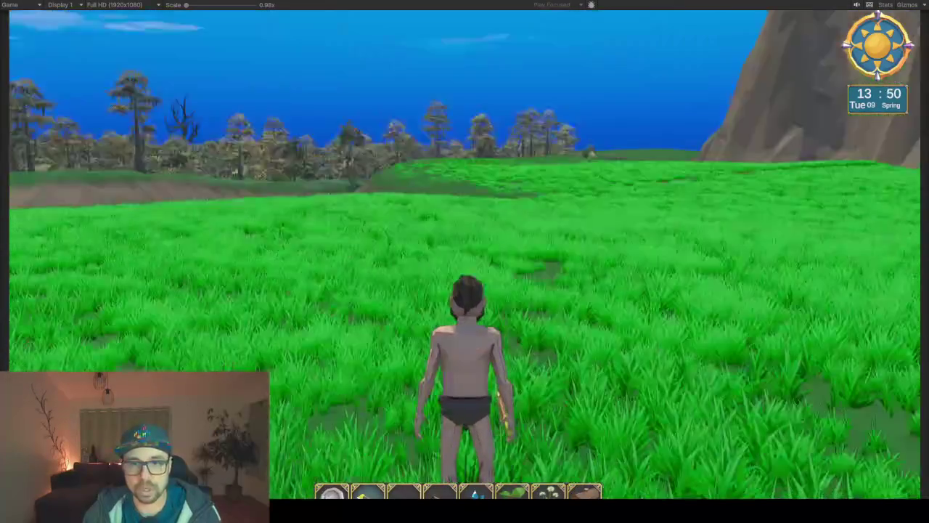
{"action": "key", "text": "w"}
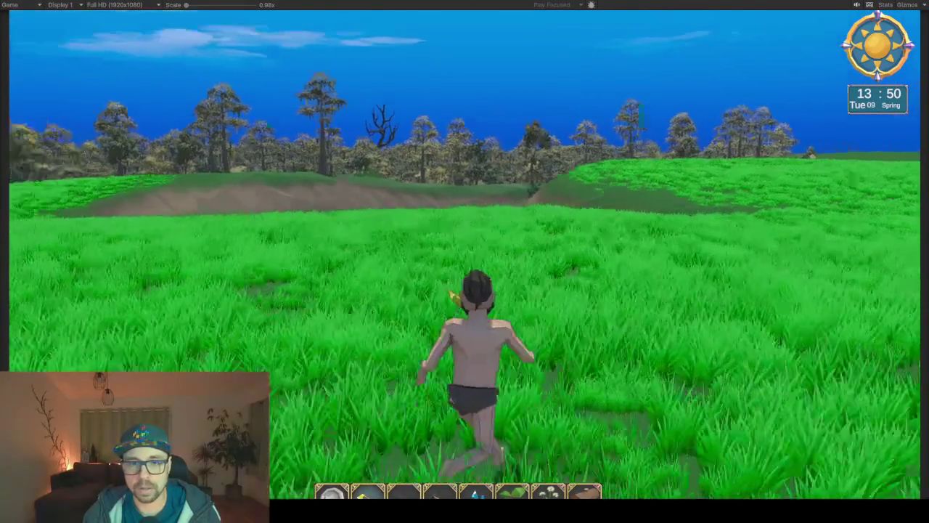
{"action": "key", "text": "w"}
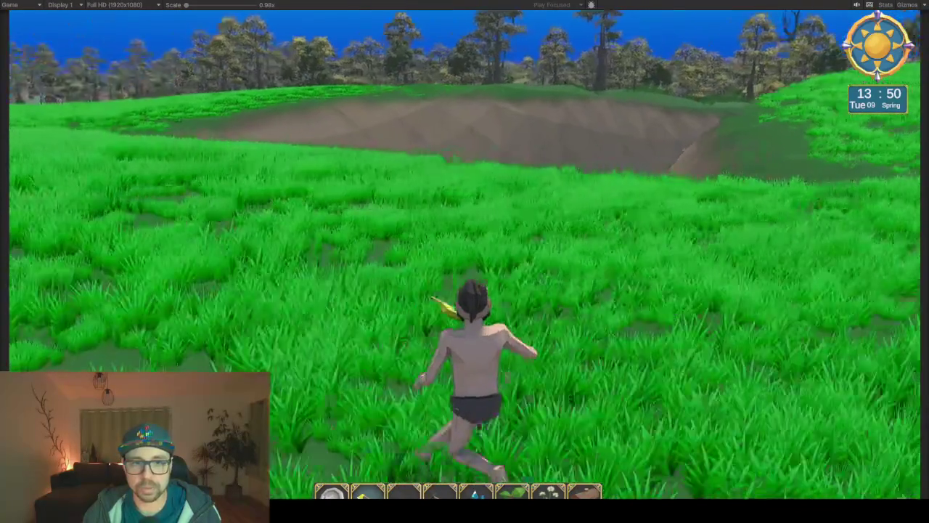
{"action": "key", "text": "w"}
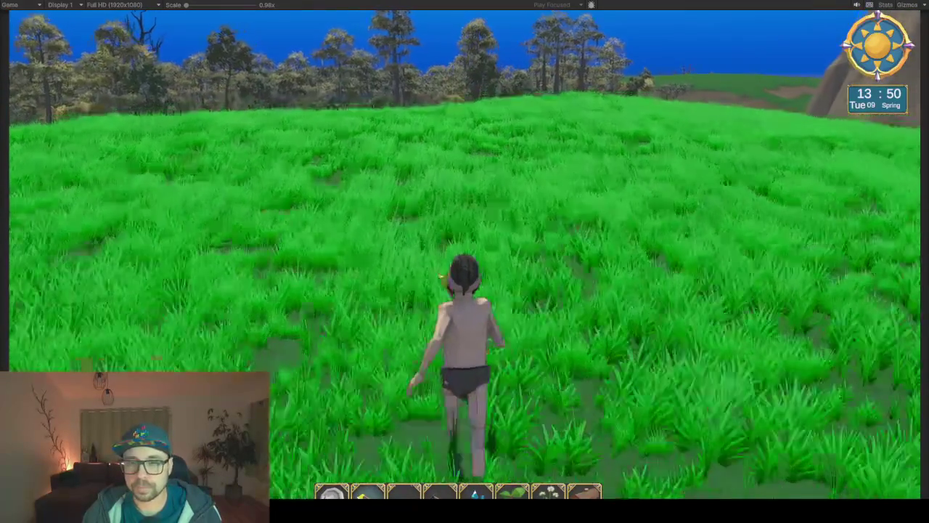
{"action": "key", "text": "w"}
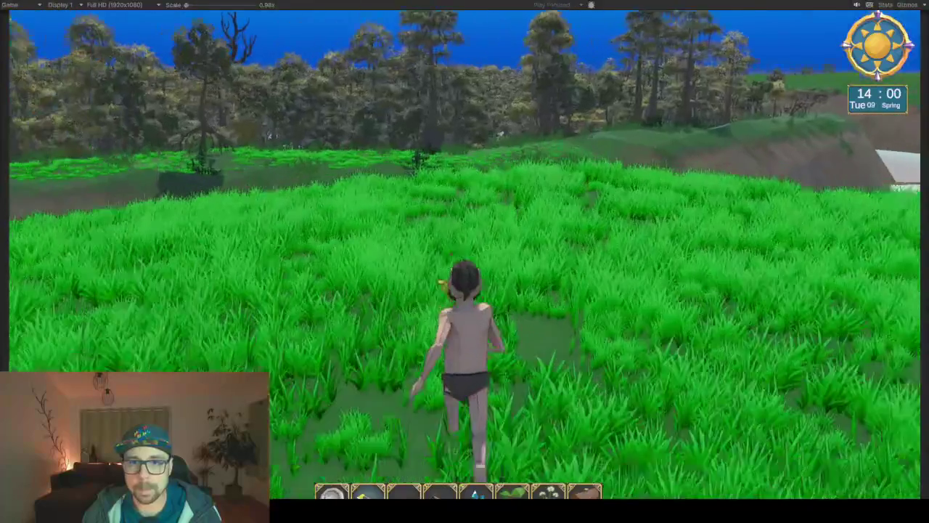
{"action": "key", "text": "w"}
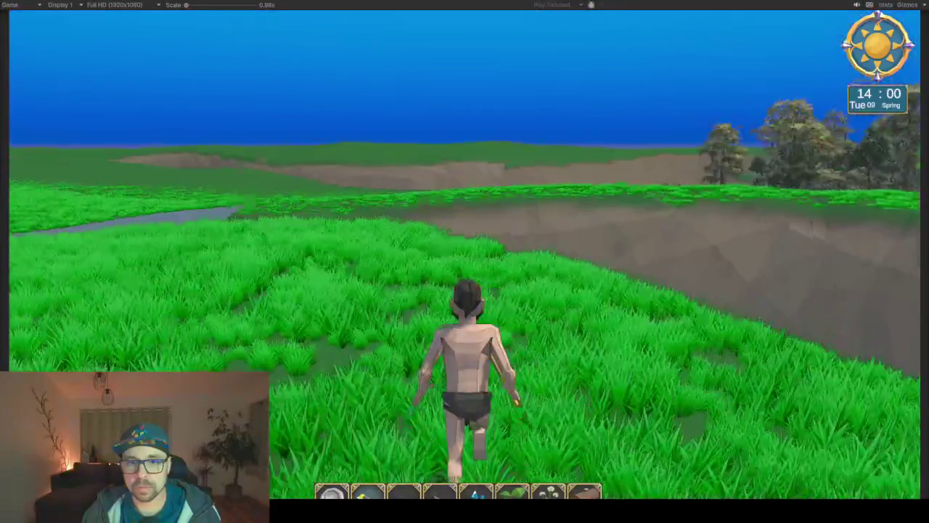
{"action": "key", "text": "w"}
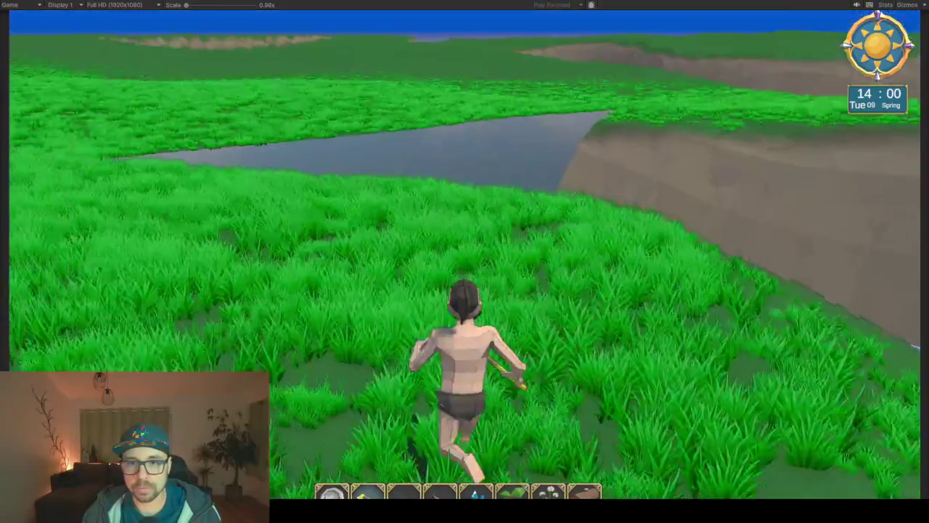
{"action": "key", "text": "w"}
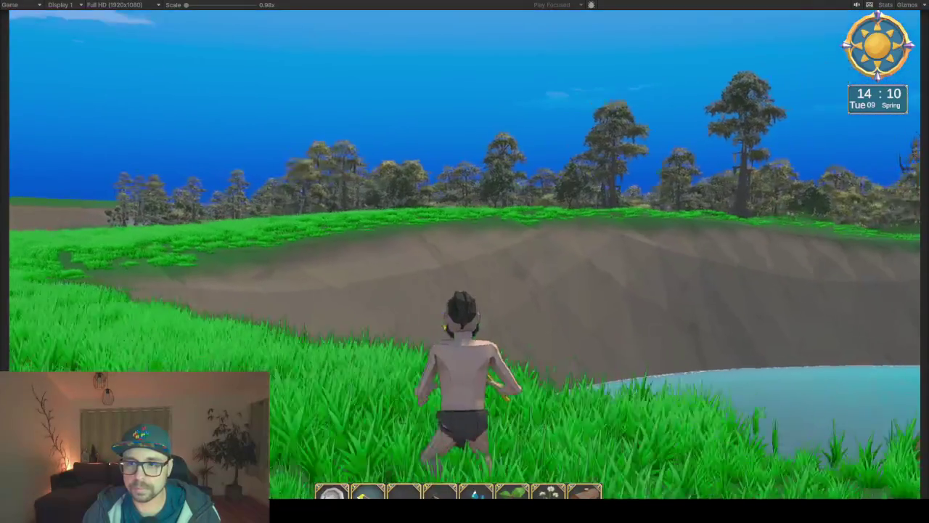
{"action": "key", "text": "w"}
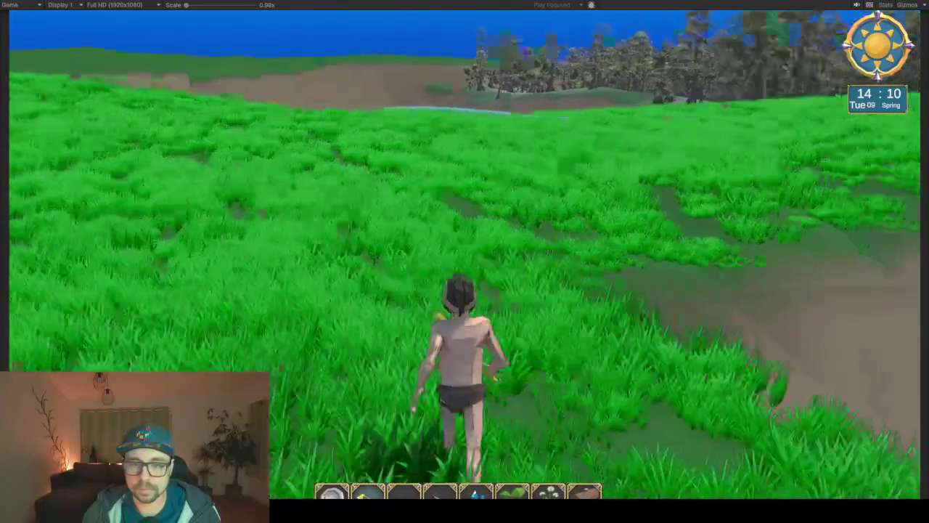
{"action": "key", "text": "w"}
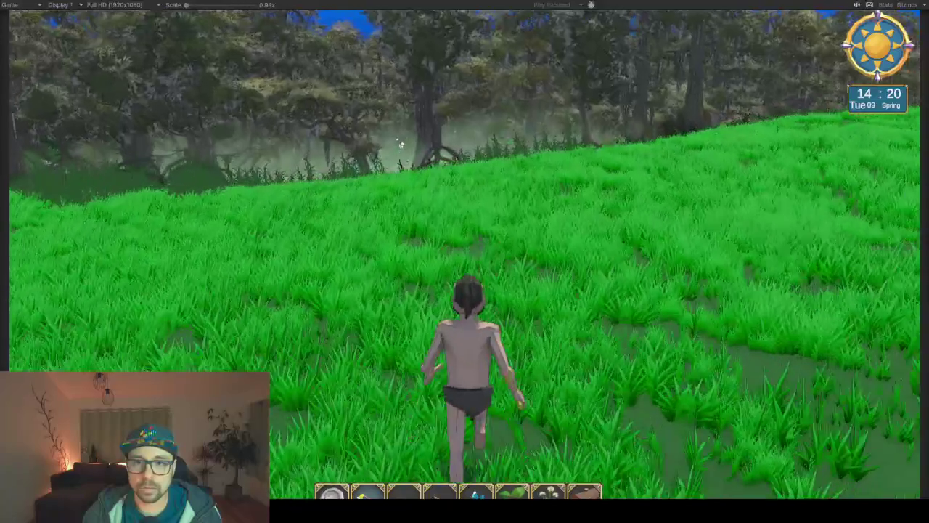
Stop at the swamp treeline, then wade through the tall plants toward the mangrove trees
{"action": "key", "text": "w"}
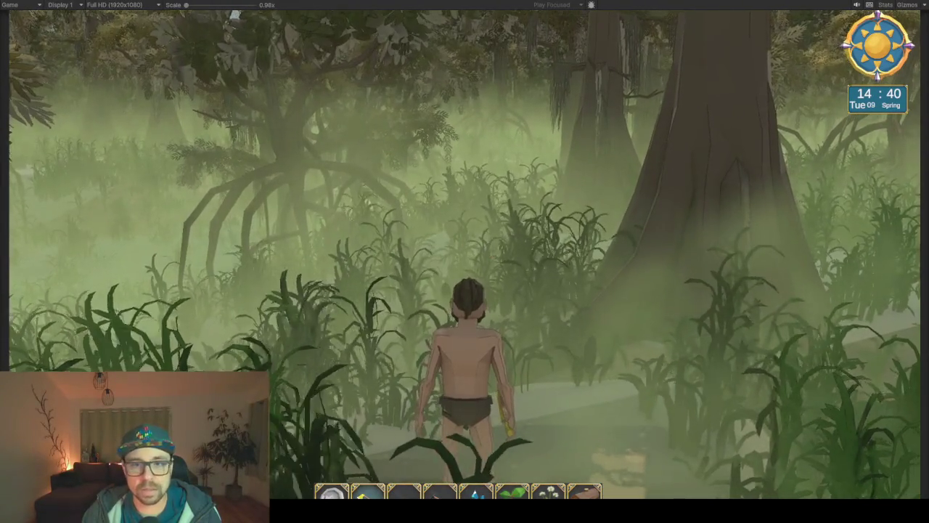
{"action": "key", "text": "w"}
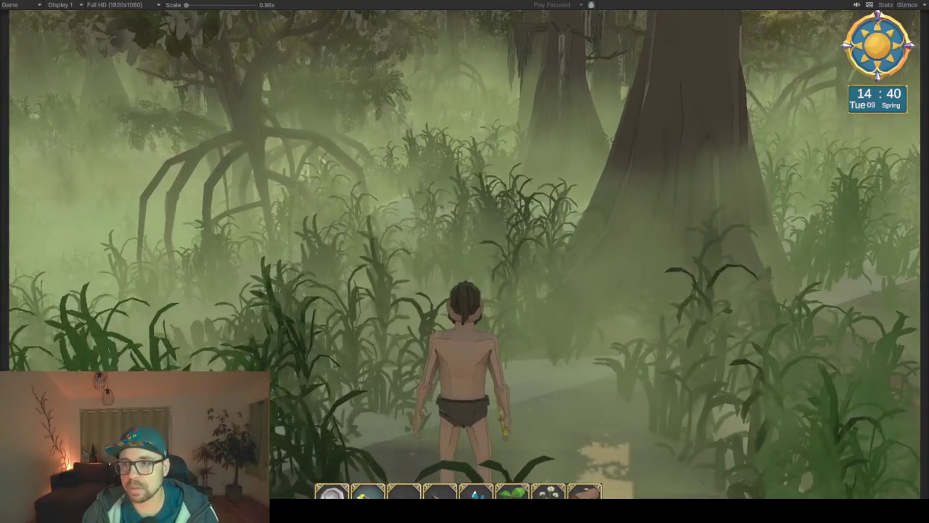
{"action": "key", "text": "w"}
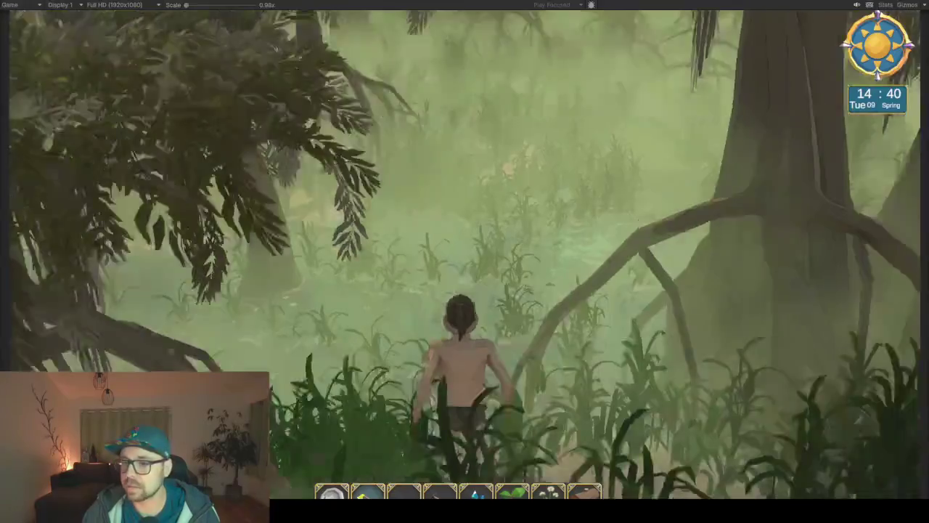
{"action": "key", "text": "w"}
{"action": "key", "text": "w"}
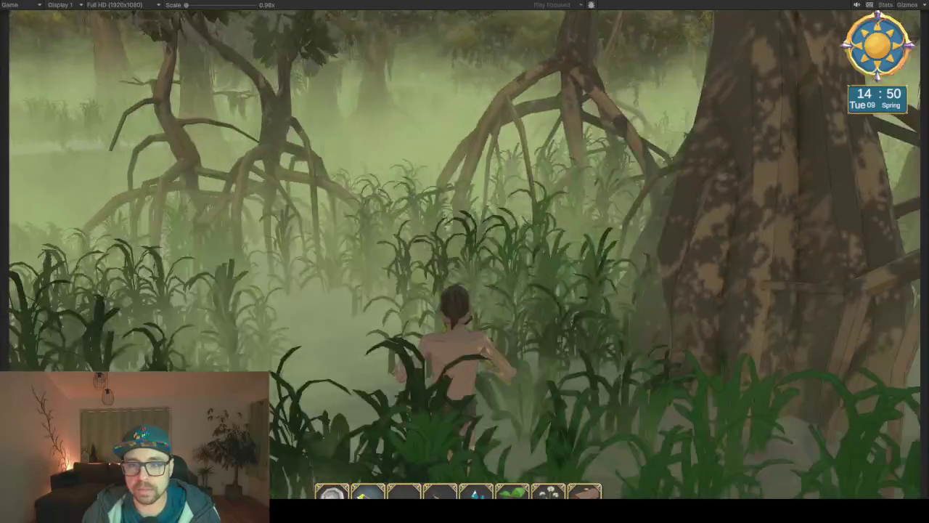
{"action": "key", "text": "w"}
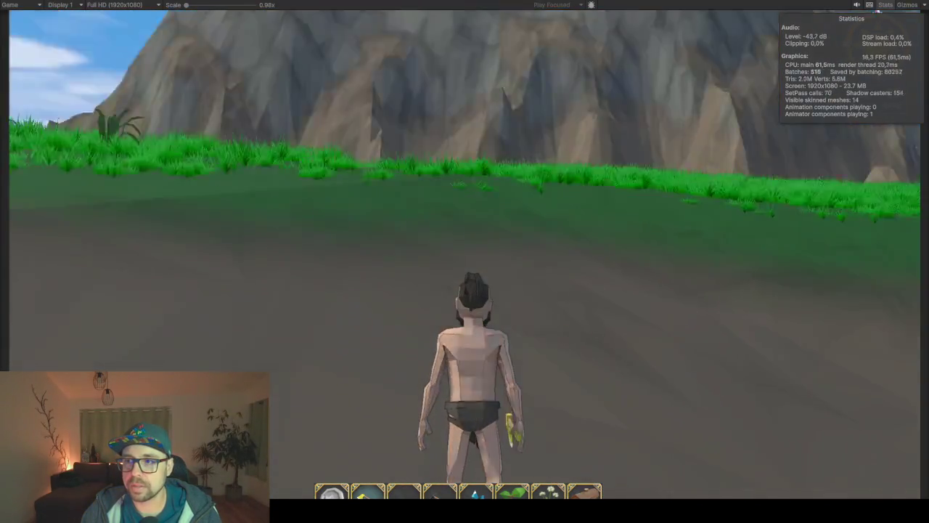
Run up the path and across the grass field toward the lake, then open the pause menu
{"action": "key", "text": "w"}
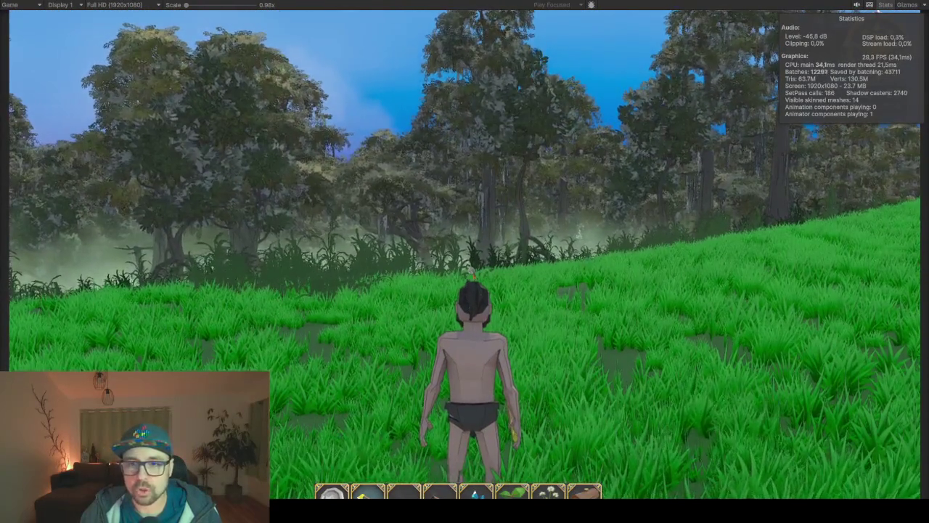
{"action": "key", "text": "a"}
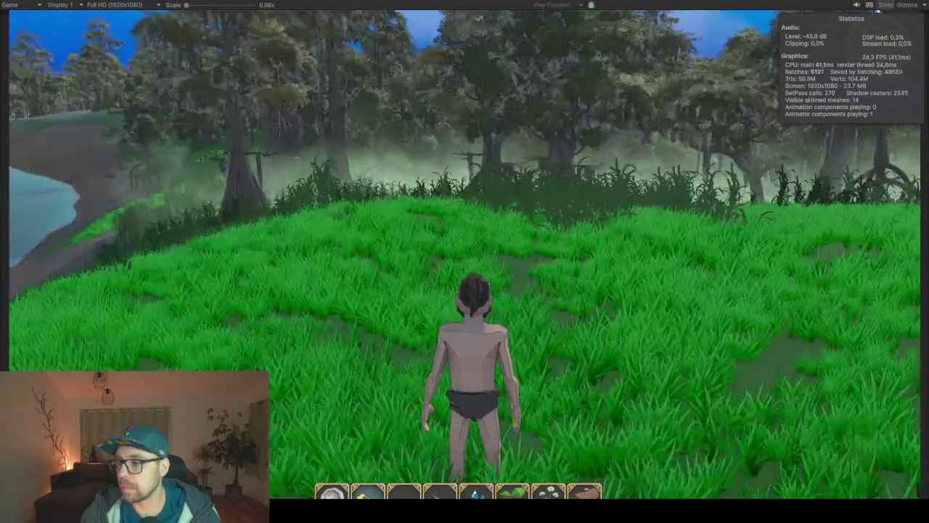
{"action": "key", "text": "w"}
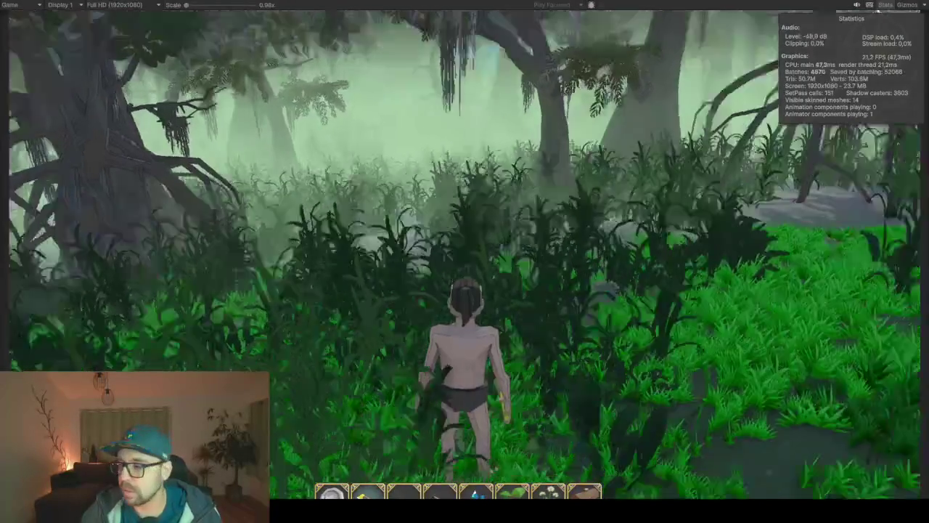
{"action": "key", "text": "w"}
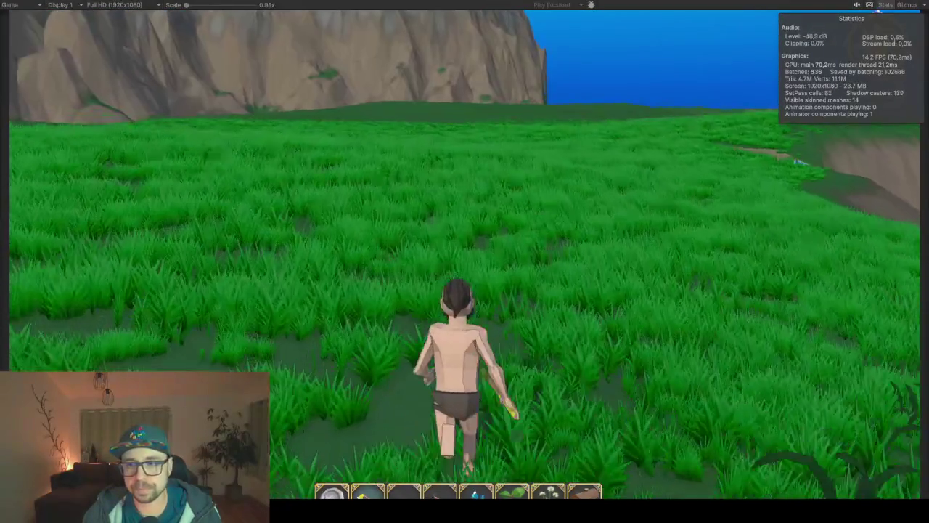
{"action": "key", "text": "Escape"}
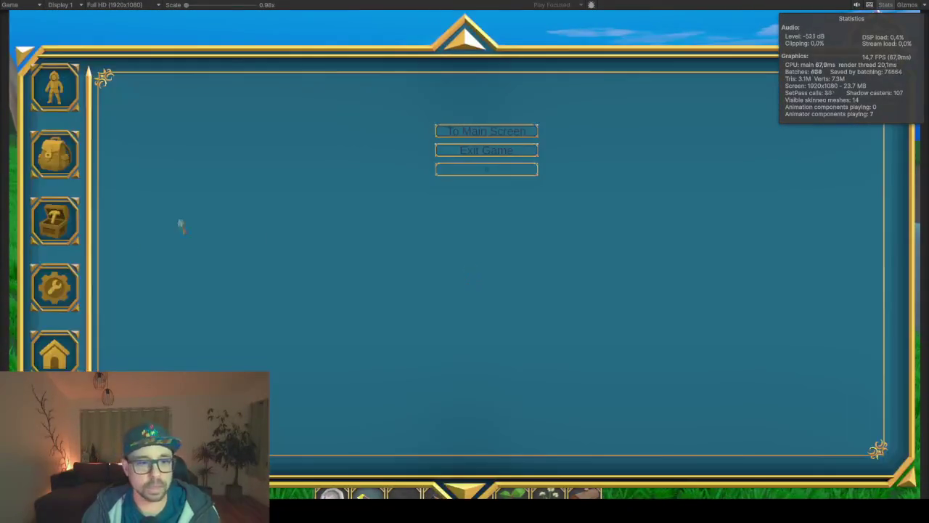
Respawn the character, run through the grass and heather, then choose Exit Game from the pause menu
{"action": "left_click", "coordinate": [486, 169]}
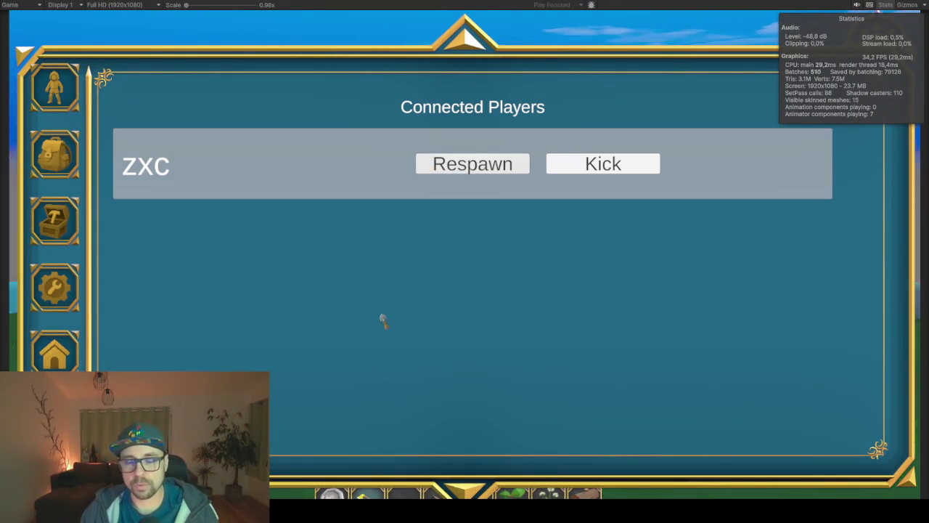
{"action": "left_click", "coordinate": [472, 164]}
{"action": "key", "text": "w"}
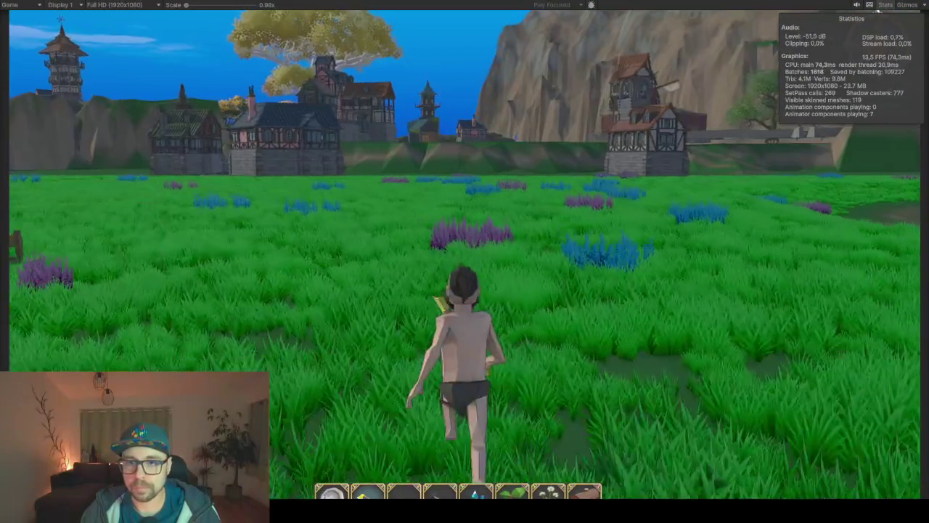
{"action": "key", "text": "Escape"}
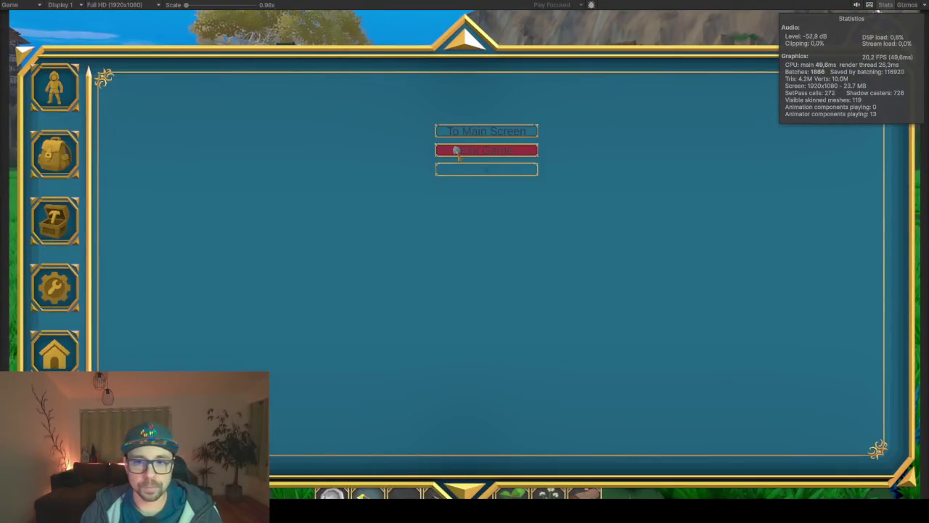
{"action": "left_click", "coordinate": [456, 150]}
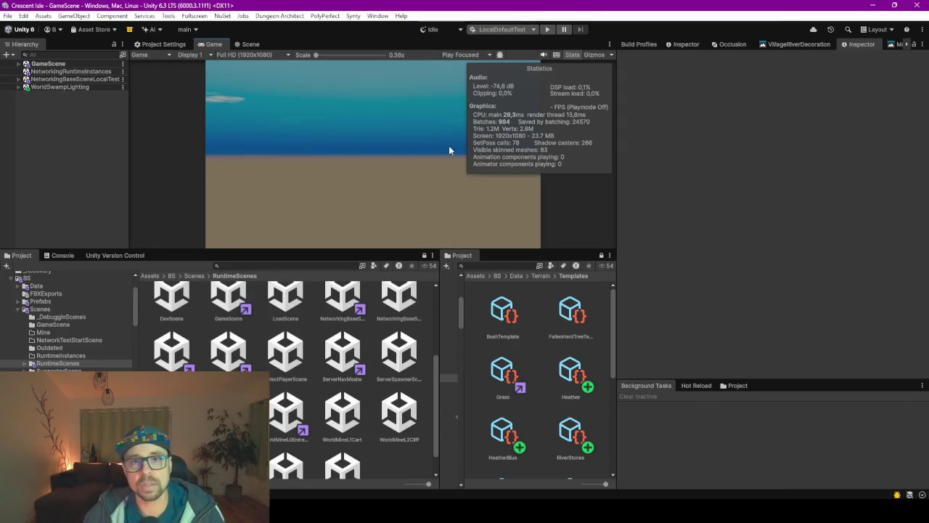
In the Scene view, select Terrain_(3,2) through Terrain_(6,6) under GameScene in the Hierarchy
{"action": "left_click", "coordinate": [249, 44]}
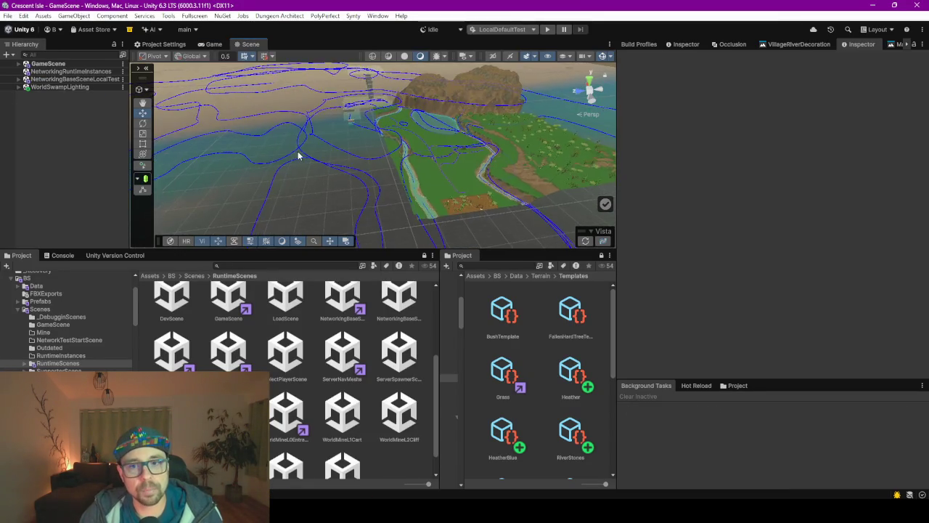
{"action": "scroll", "coordinate": [297, 156], "scroll_direction": "down", "scroll_amount": 3}
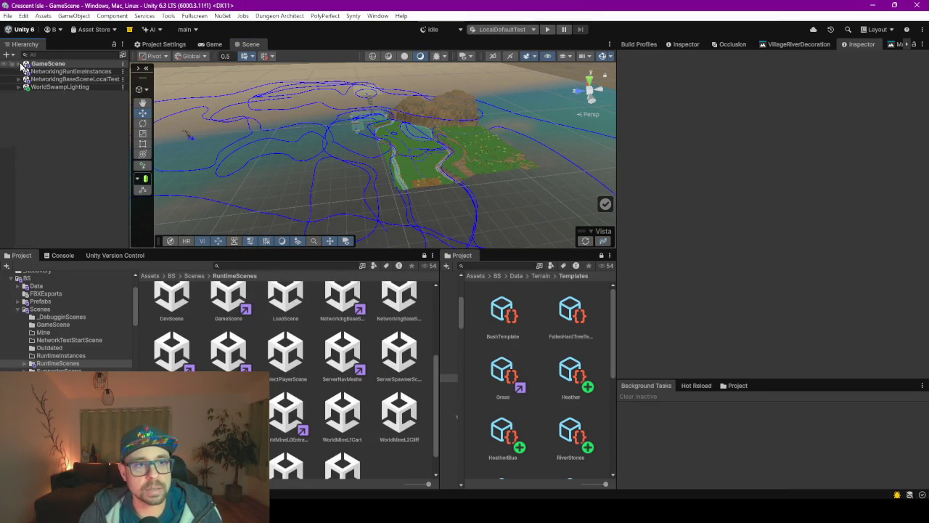
{"action": "left_click", "coordinate": [20, 64]}
{"action": "scroll", "coordinate": [30, 158], "scroll_direction": "down", "scroll_amount": 3}
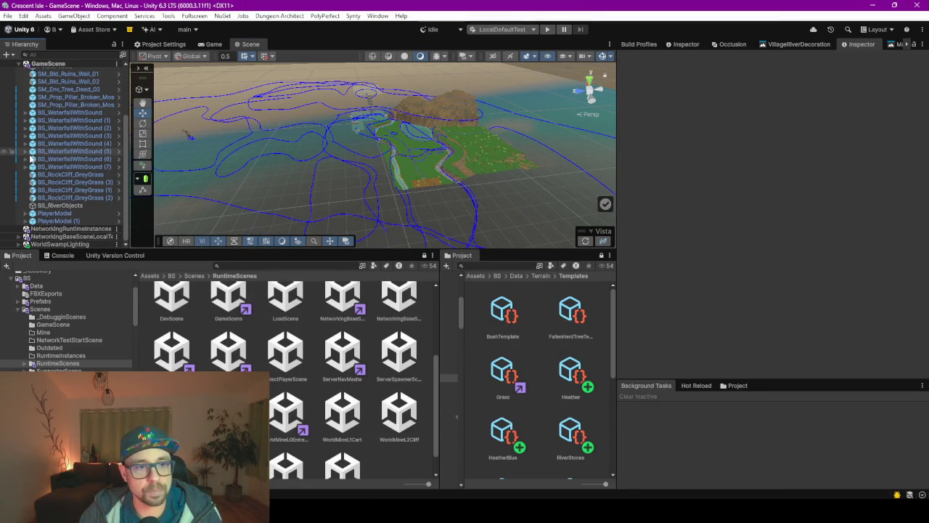
{"action": "scroll", "coordinate": [35, 187], "scroll_direction": "up", "scroll_amount": 3}
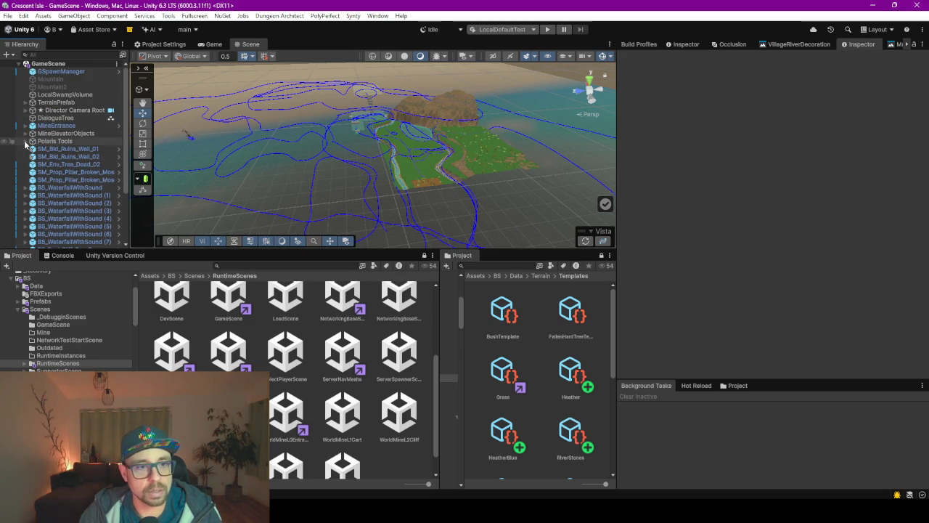
{"action": "left_click", "coordinate": [406, 174]}
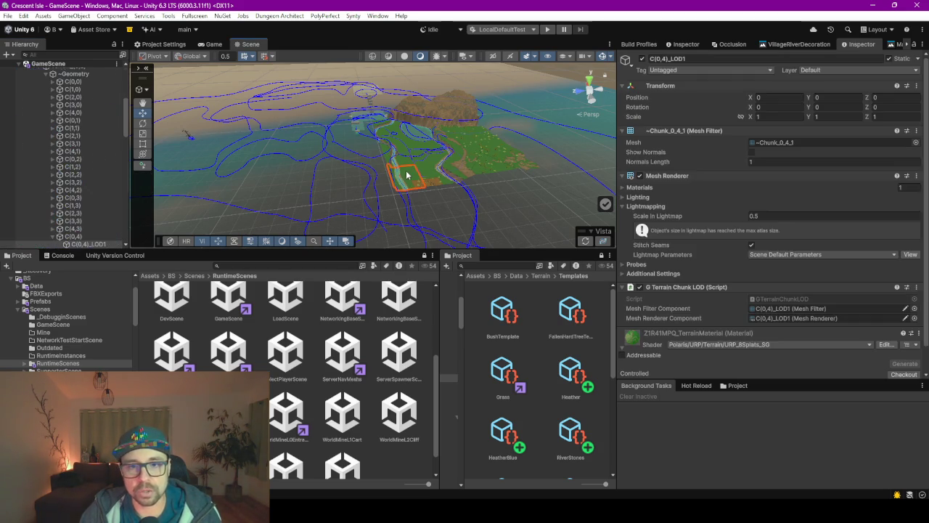
{"action": "scroll", "coordinate": [39, 95], "scroll_direction": "up", "scroll_amount": 5}
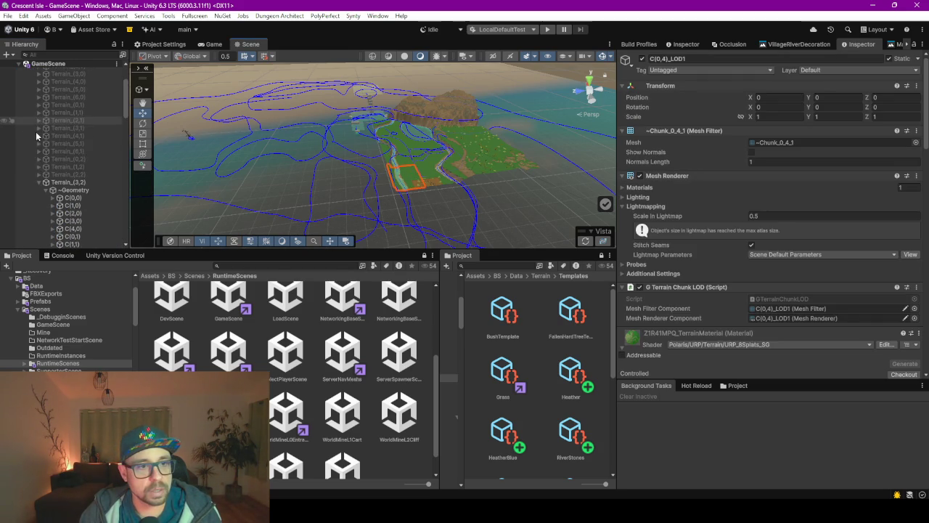
{"action": "left_click", "coordinate": [40, 185]}
{"action": "scroll", "coordinate": [64, 128], "scroll_direction": "down", "scroll_amount": 10}
{"action": "left_click", "coordinate": [65, 104], "text": "shift"}
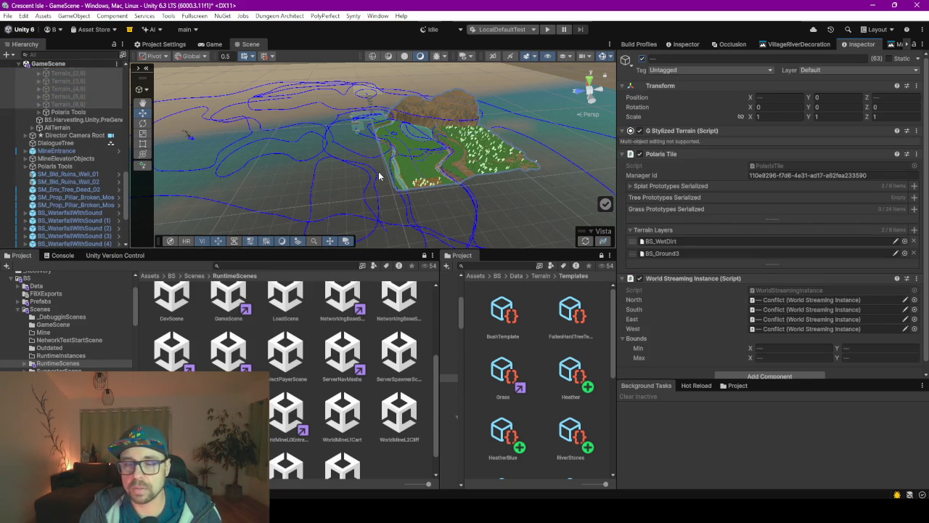
Frame the selected terrain, turn Gizmos off and make the Scene view taller
{"action": "key", "text": "f"}
{"action": "left_click_drag", "start_coordinate": [389, 181], "coordinate": [283, 160]}
{"action": "left_click", "coordinate": [602, 56]}
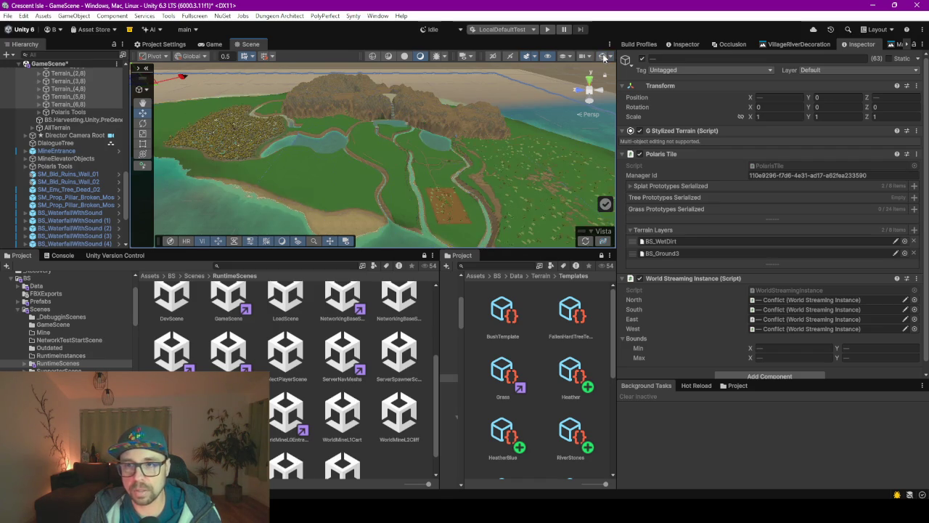
{"action": "left_click_drag", "start_coordinate": [395, 173], "coordinate": [420, 176]}
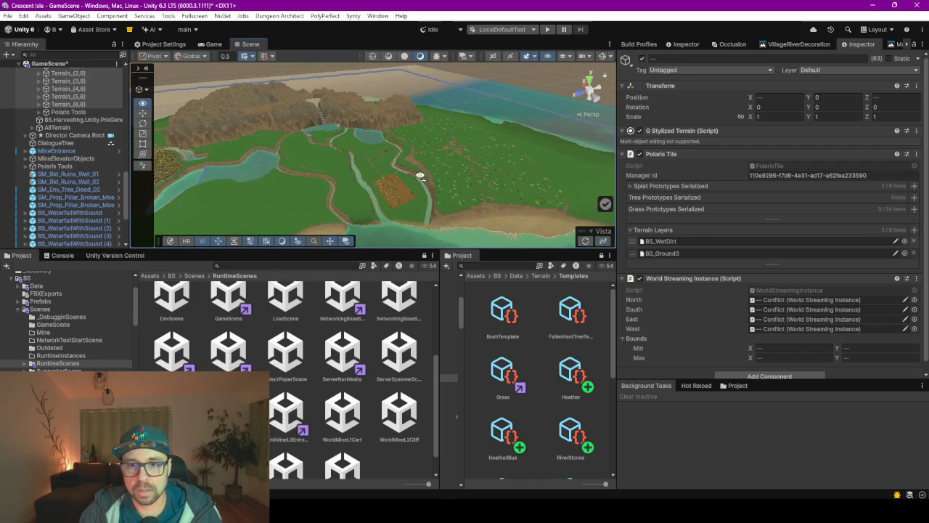
{"action": "left_click_drag", "start_coordinate": [498, 251], "coordinate": [482, 330]}
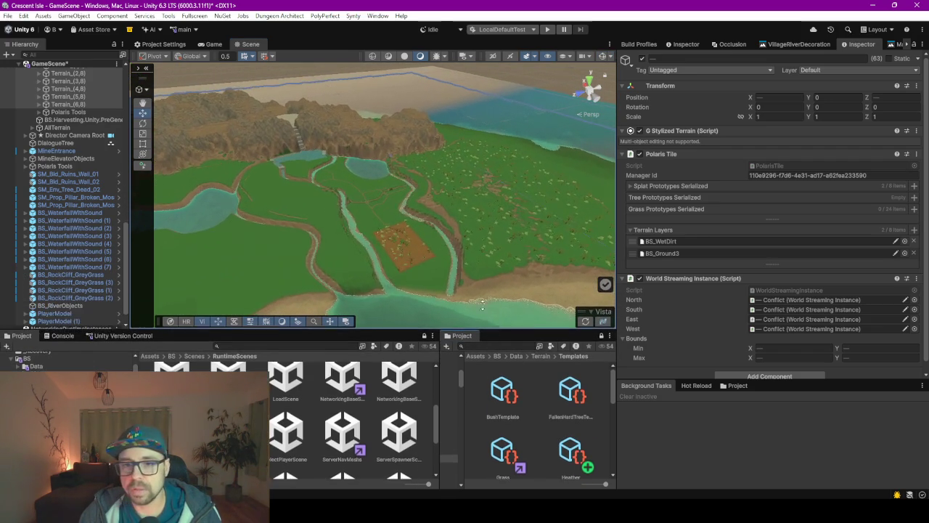
Orbit around the island over the meadows, village patch and river channels toward the mountain
{"action": "mouse_move", "coordinate": [361, 249]}
{"action": "left_mouse_down"}
{"action": "mouse_move", "coordinate": [400, 242]}
{"action": "mouse_move", "coordinate": [326, 255]}
{"action": "mouse_move", "coordinate": [347, 260]}
{"action": "left_mouse_up"}
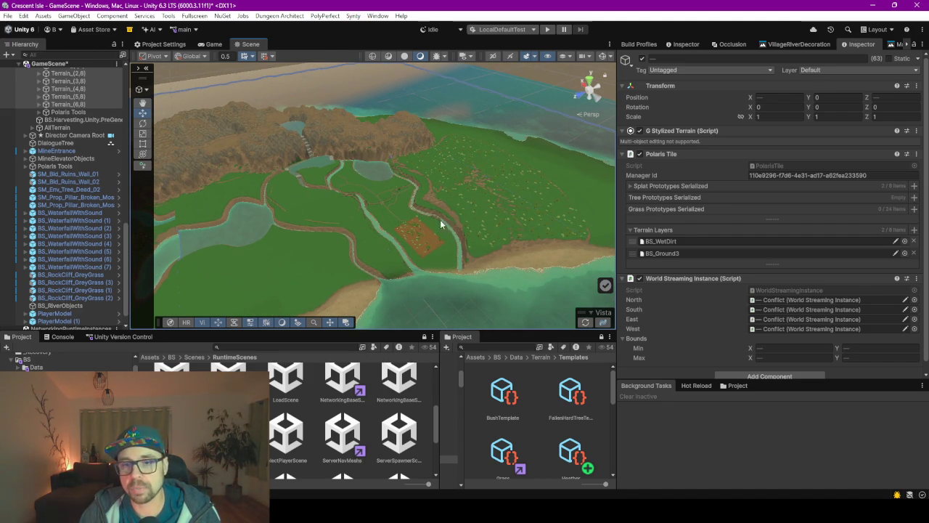
{"action": "mouse_move", "coordinate": [279, 209]}
{"action": "left_mouse_down"}
{"action": "mouse_move", "coordinate": [321, 200]}
{"action": "mouse_move", "coordinate": [343, 207]}
{"action": "left_mouse_up"}
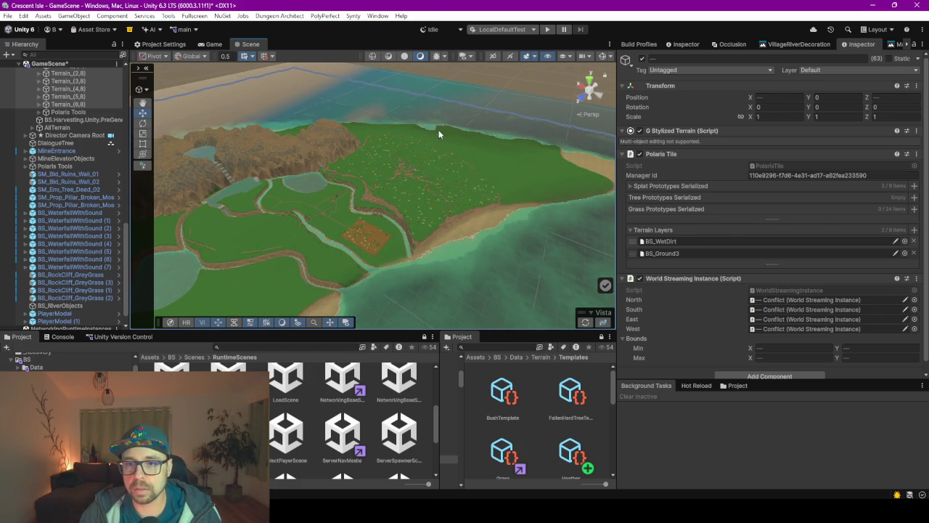
{"action": "left_click_drag", "start_coordinate": [546, 173], "coordinate": [522, 182]}
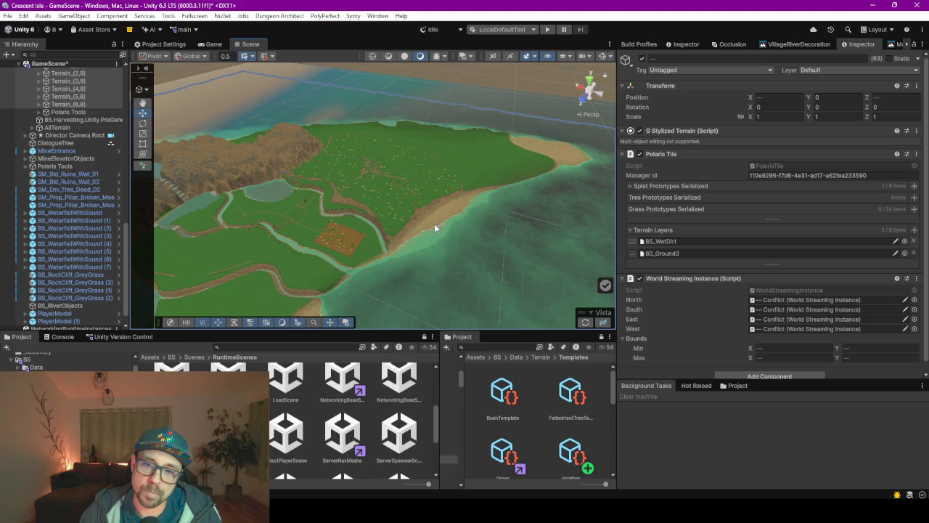
{"action": "mouse_move", "coordinate": [569, 186]}
{"action": "left_mouse_down"}
{"action": "mouse_move", "coordinate": [353, 191]}
{"action": "mouse_move", "coordinate": [458, 211]}
{"action": "left_mouse_up"}
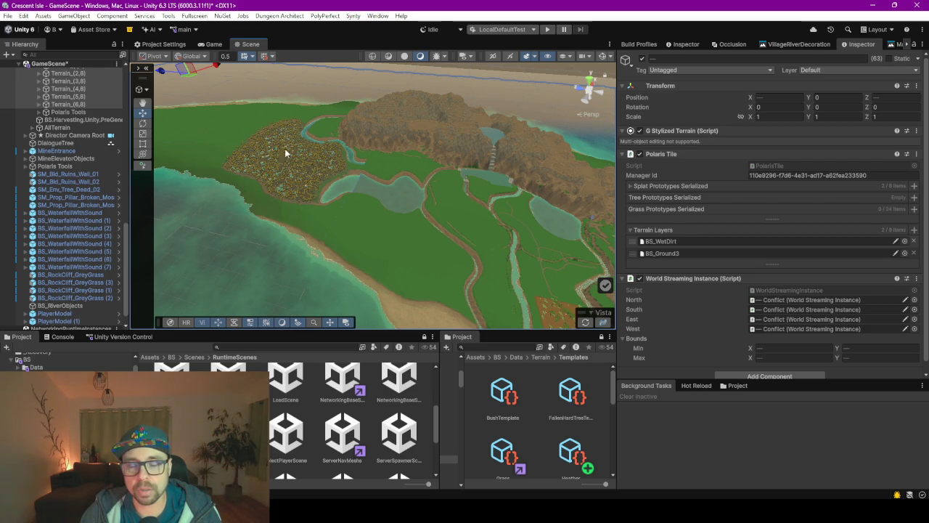
{"action": "mouse_move", "coordinate": [289, 182]}
{"action": "left_mouse_down"}
{"action": "mouse_move", "coordinate": [305, 159]}
{"action": "mouse_move", "coordinate": [294, 156]}
{"action": "mouse_move", "coordinate": [365, 239]}
{"action": "left_mouse_up"}
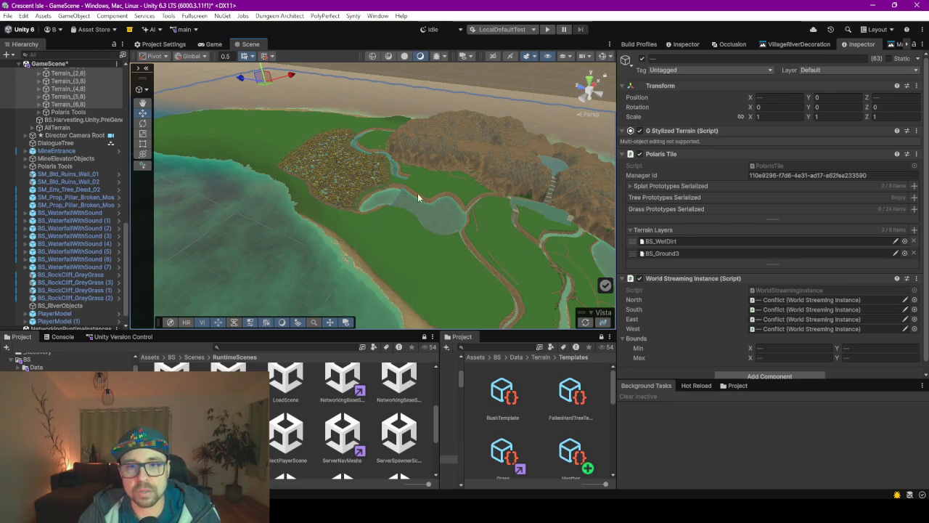
{"action": "left_click_drag", "start_coordinate": [312, 209], "coordinate": [365, 229]}
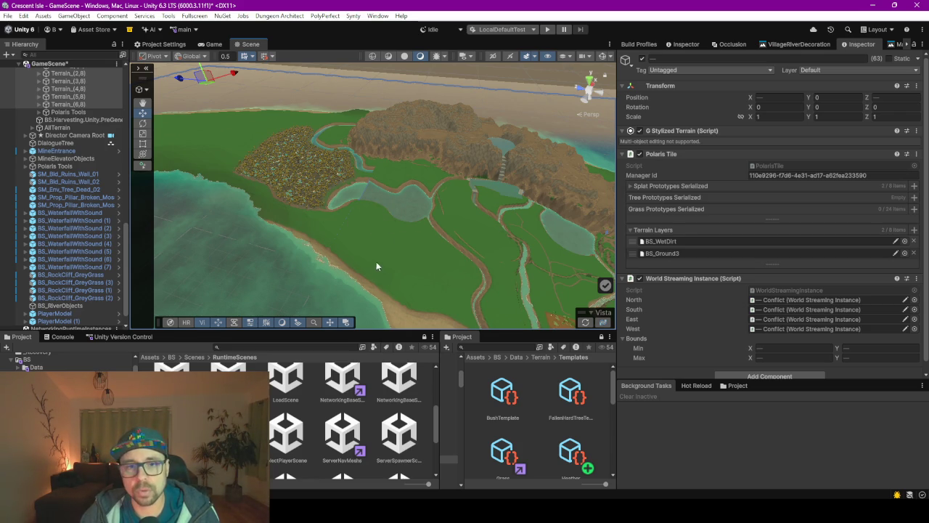
{"action": "mouse_move", "coordinate": [381, 261]}
{"action": "left_mouse_down"}
{"action": "mouse_move", "coordinate": [431, 264]}
{"action": "mouse_move", "coordinate": [363, 259]}
{"action": "mouse_move", "coordinate": [308, 152]}
{"action": "left_mouse_up"}
{"action": "mouse_move", "coordinate": [372, 130]}
{"action": "left_mouse_down"}
{"action": "mouse_move", "coordinate": [246, 130]}
{"action": "mouse_move", "coordinate": [332, 182]}
{"action": "mouse_move", "coordinate": [353, 159]}
{"action": "mouse_move", "coordinate": [419, 148]}
{"action": "left_mouse_up"}
{"action": "scroll", "coordinate": [472, 153], "scroll_direction": "down", "scroll_amount": 5}
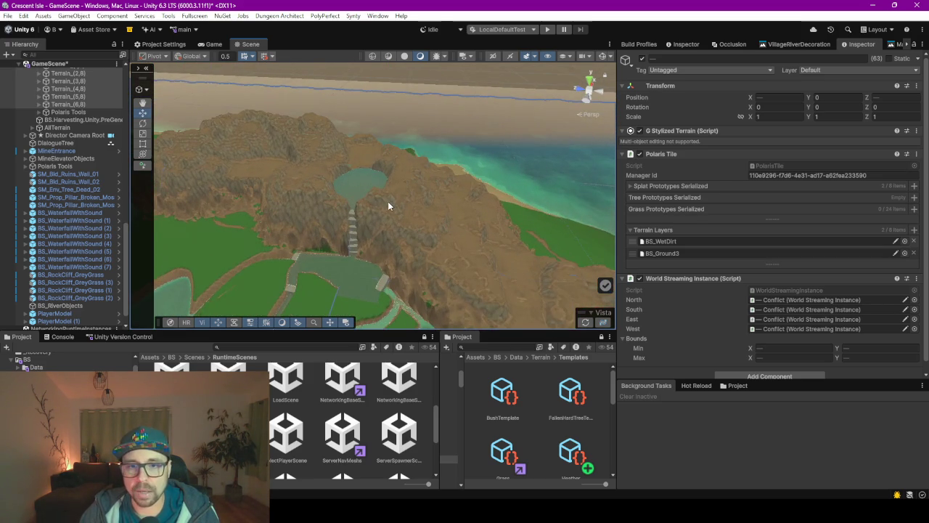
Orbit around the waterfall pond and mountain, then switch to the browser's Pinterest meadow references
{"action": "mouse_move", "coordinate": [387, 201]}
{"action": "left_mouse_down"}
{"action": "mouse_move", "coordinate": [380, 205]}
{"action": "mouse_move", "coordinate": [479, 211]}
{"action": "mouse_move", "coordinate": [501, 229]}
{"action": "mouse_move", "coordinate": [477, 222]}
{"action": "mouse_move", "coordinate": [426, 234]}
{"action": "mouse_move", "coordinate": [438, 289]}
{"action": "mouse_move", "coordinate": [395, 283]}
{"action": "mouse_move", "coordinate": [427, 292]}
{"action": "left_mouse_up"}
{"action": "mouse_move", "coordinate": [390, 244]}
{"action": "left_mouse_down"}
{"action": "mouse_move", "coordinate": [399, 232]}
{"action": "mouse_move", "coordinate": [441, 221]}
{"action": "mouse_move", "coordinate": [290, 163]}
{"action": "mouse_move", "coordinate": [305, 189]}
{"action": "mouse_move", "coordinate": [302, 175]}
{"action": "mouse_move", "coordinate": [363, 172]}
{"action": "mouse_move", "coordinate": [272, 175]}
{"action": "left_mouse_up"}
{"action": "mouse_move", "coordinate": [357, 207]}
{"action": "left_mouse_down"}
{"action": "mouse_move", "coordinate": [216, 183]}
{"action": "mouse_move", "coordinate": [545, 204]}
{"action": "mouse_move", "coordinate": [373, 207]}
{"action": "mouse_move", "coordinate": [466, 201]}
{"action": "mouse_move", "coordinate": [466, 176]}
{"action": "left_mouse_up"}
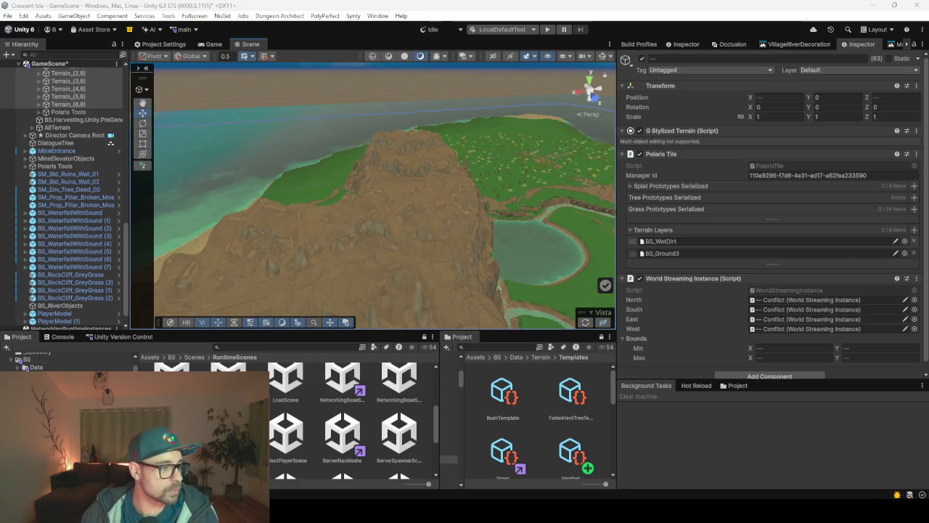
{"action": "key", "text": "alt+Tab"}
{"action": "scroll", "coordinate": [378, 10], "scroll_direction": "up", "scroll_amount": 5}
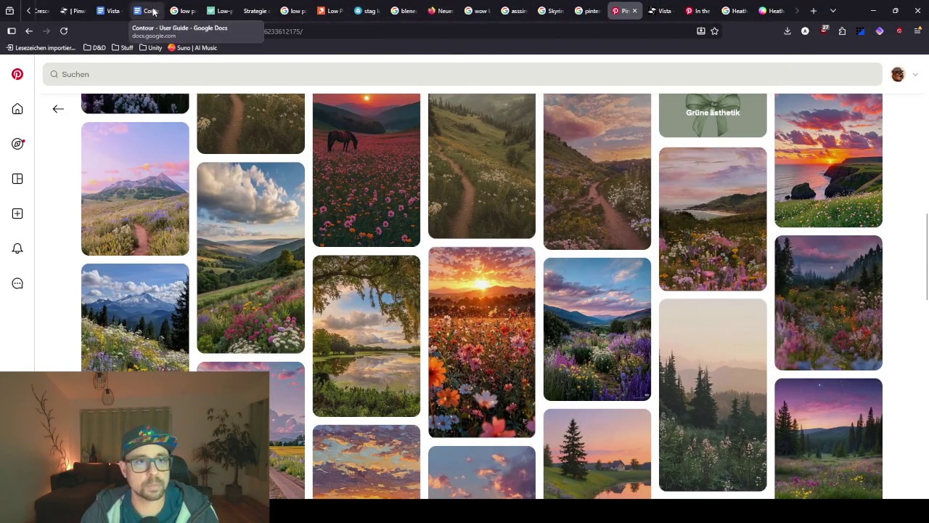
View the background-free white heather image in the ChatGPT tab, then minimize the browser
{"action": "left_click", "coordinate": [238, 11]}
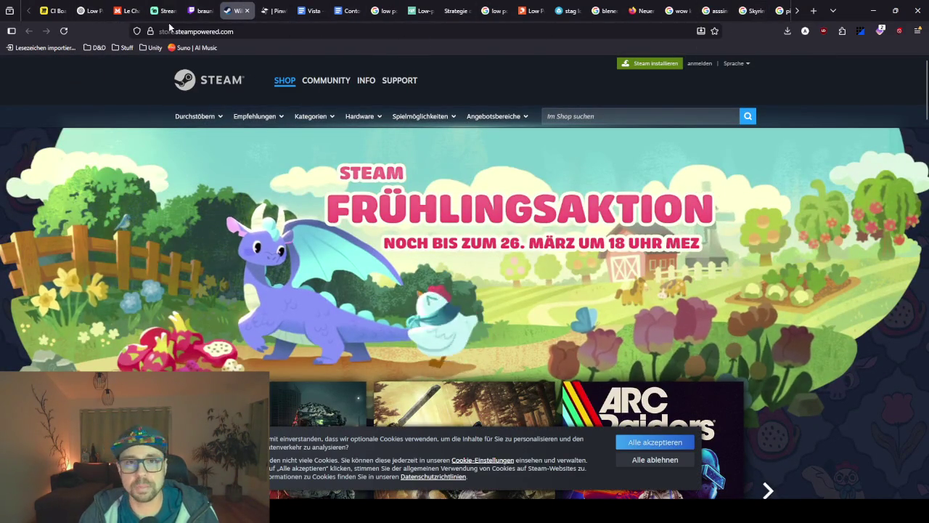
{"action": "left_click", "coordinate": [89, 10]}
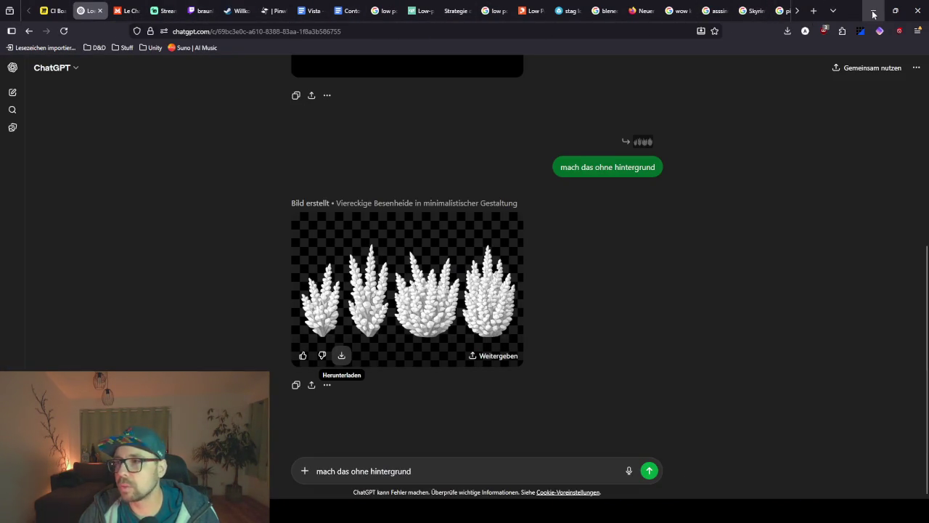
{"action": "left_click", "coordinate": [873, 10]}
Orbit and zoom onto the tree patch showing dense grass and blue heather beside the dirt path
{"action": "mouse_move", "coordinate": [407, 270]}
{"action": "left_mouse_down"}
{"action": "mouse_move", "coordinate": [743, 257]}
{"action": "mouse_move", "coordinate": [459, 224]}
{"action": "left_mouse_up"}
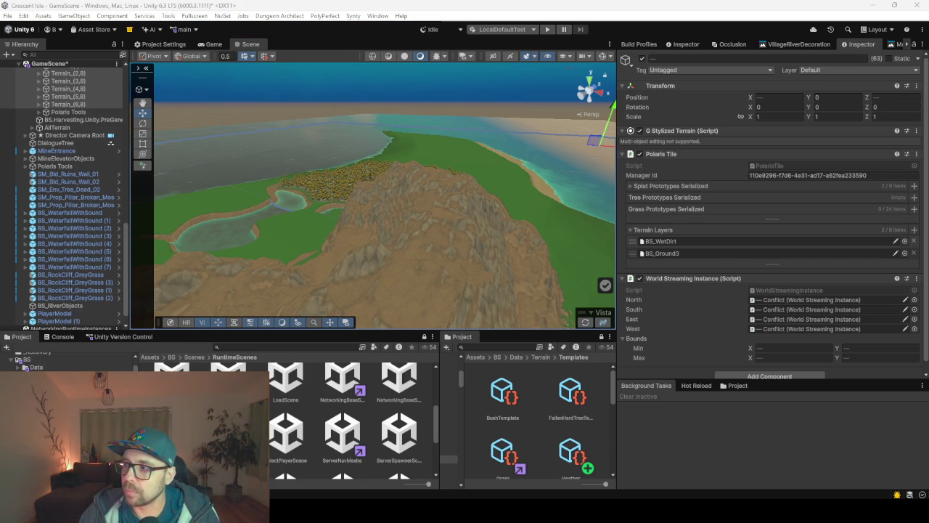
{"action": "left_click_drag", "start_coordinate": [434, 206], "coordinate": [441, 208]}
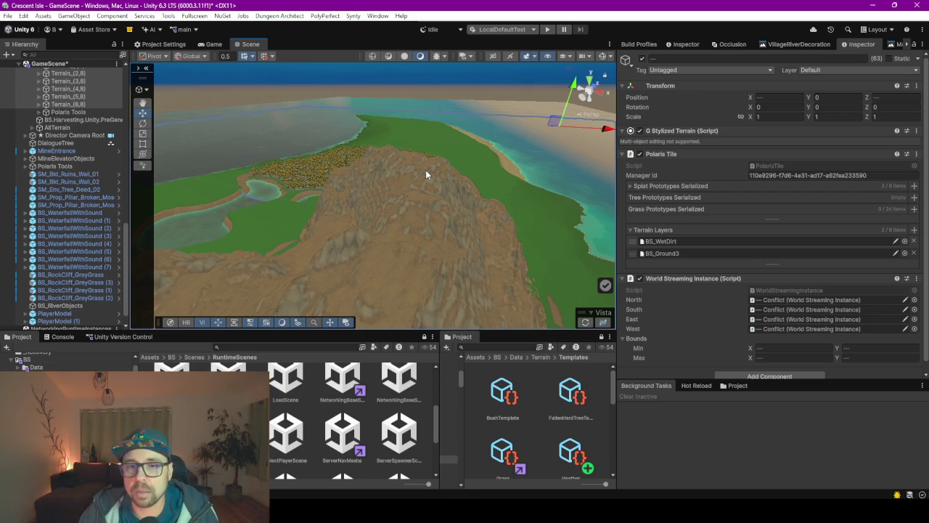
{"action": "mouse_move", "coordinate": [430, 181]}
{"action": "left_mouse_down"}
{"action": "mouse_move", "coordinate": [262, 186]}
{"action": "mouse_move", "coordinate": [303, 184]}
{"action": "left_mouse_up"}
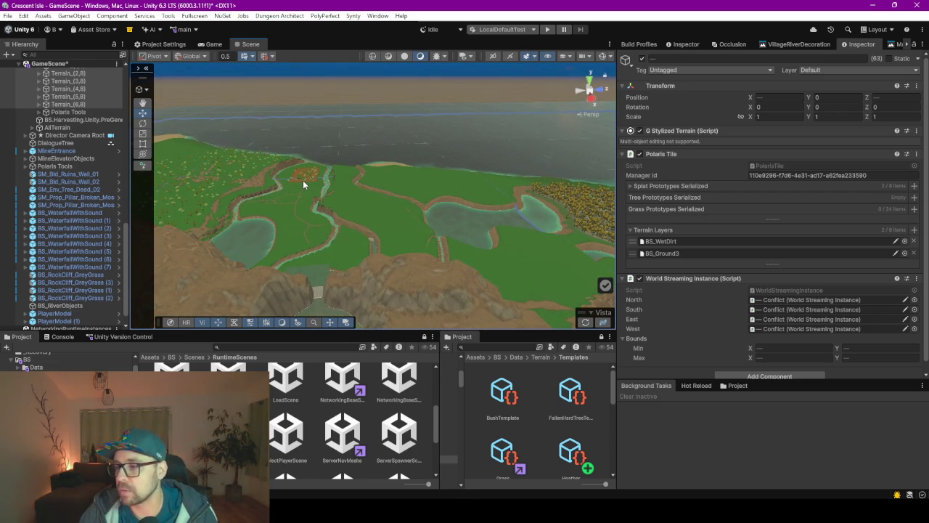
{"action": "scroll", "coordinate": [303, 180], "scroll_direction": "up", "scroll_amount": 5}
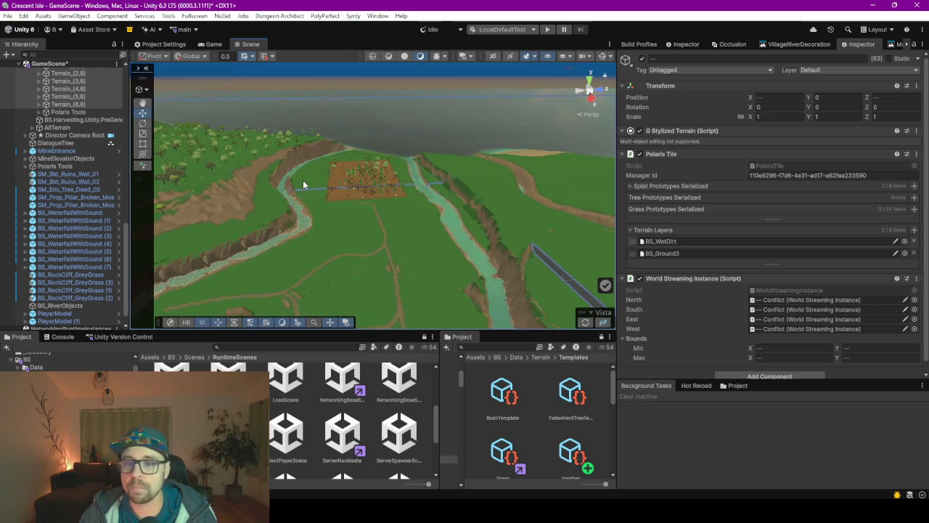
{"action": "mouse_move", "coordinate": [303, 181]}
{"action": "left_mouse_down"}
{"action": "mouse_move", "coordinate": [375, 230]}
{"action": "mouse_move", "coordinate": [544, 232]}
{"action": "mouse_move", "coordinate": [518, 235]}
{"action": "left_mouse_up"}
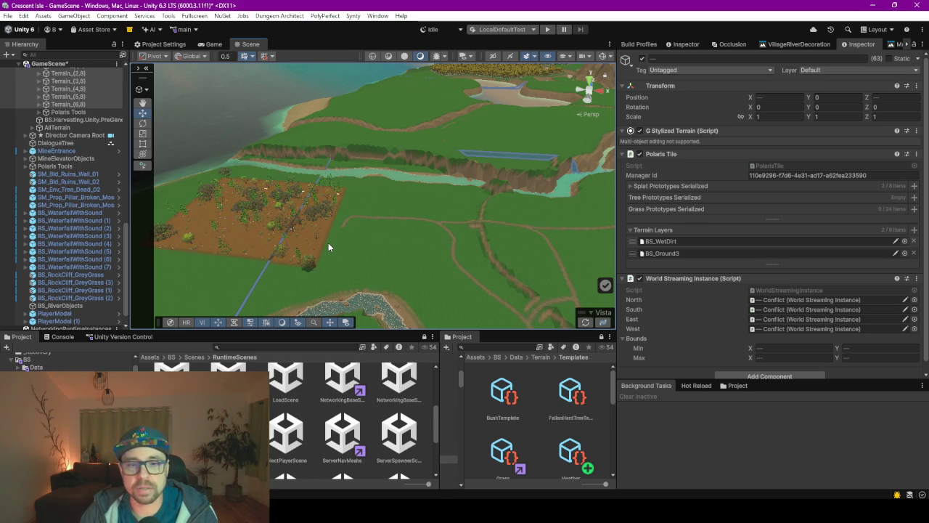
{"action": "scroll", "coordinate": [329, 247], "scroll_direction": "down", "scroll_amount": 2}
{"action": "scroll", "coordinate": [328, 242], "scroll_direction": "up", "scroll_amount": 5}
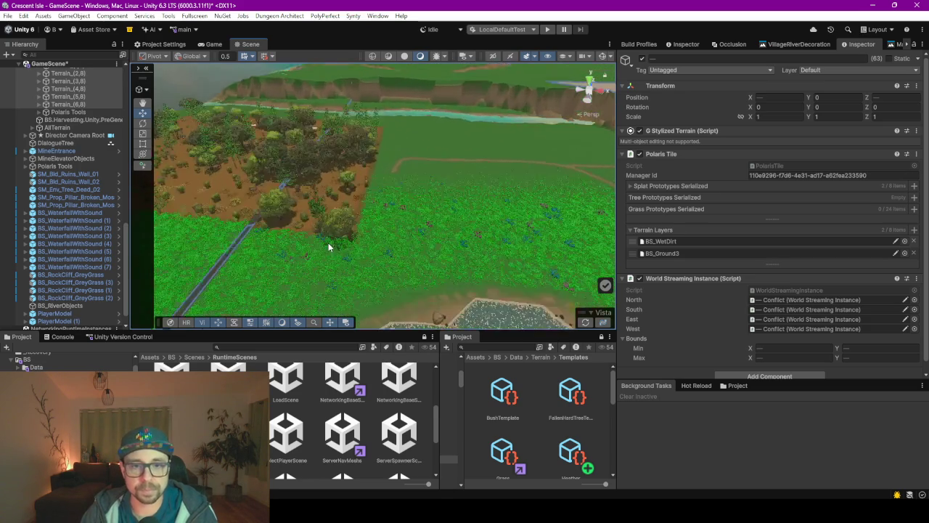
{"action": "mouse_move", "coordinate": [334, 244]}
{"action": "left_mouse_down"}
{"action": "mouse_move", "coordinate": [480, 212]}
{"action": "mouse_move", "coordinate": [471, 215]}
{"action": "left_mouse_up"}
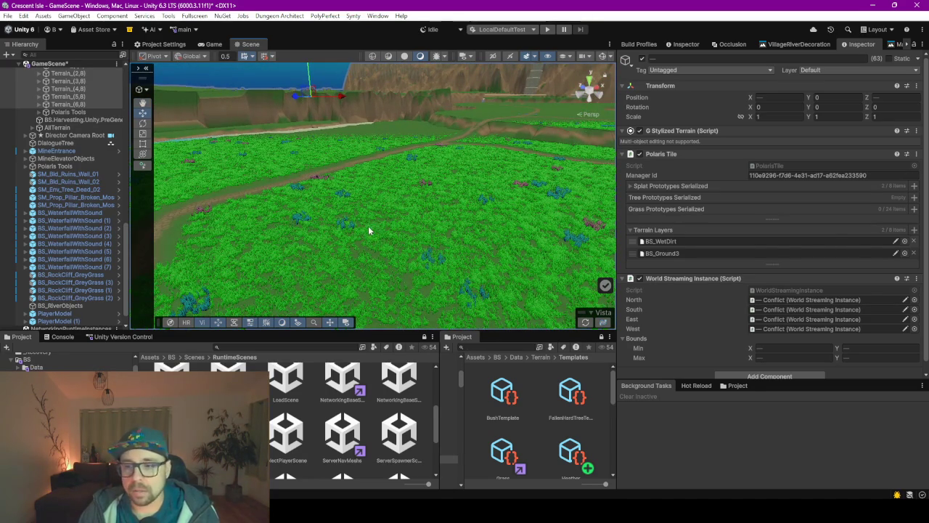
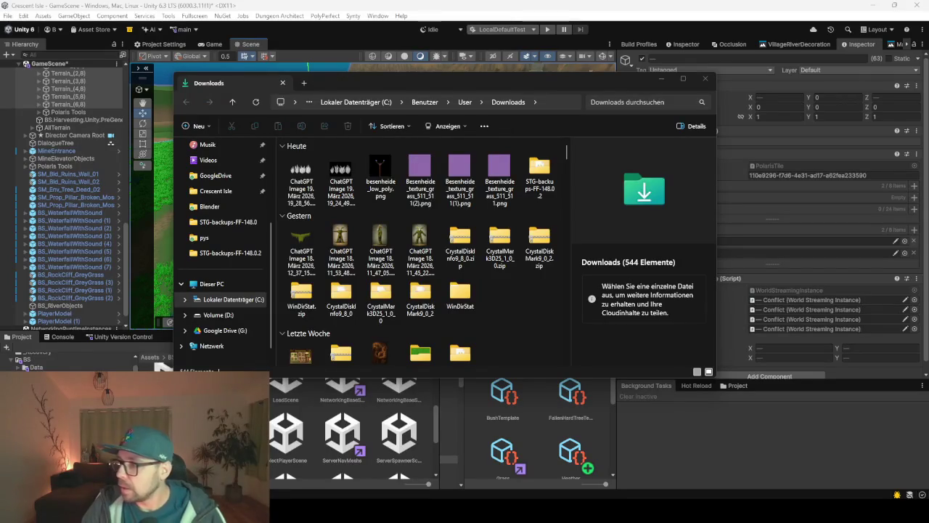
Minimize the Downloads File Explorer window so the Unity terrain scene shows again
{"action": "left_click", "coordinate": [661, 80]}
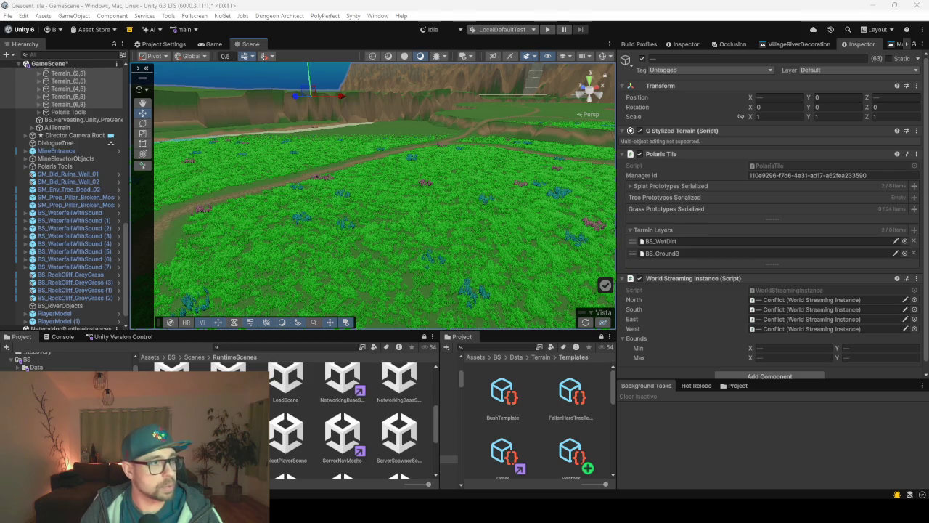
{"action": "key", "text": "alt+Tab"}
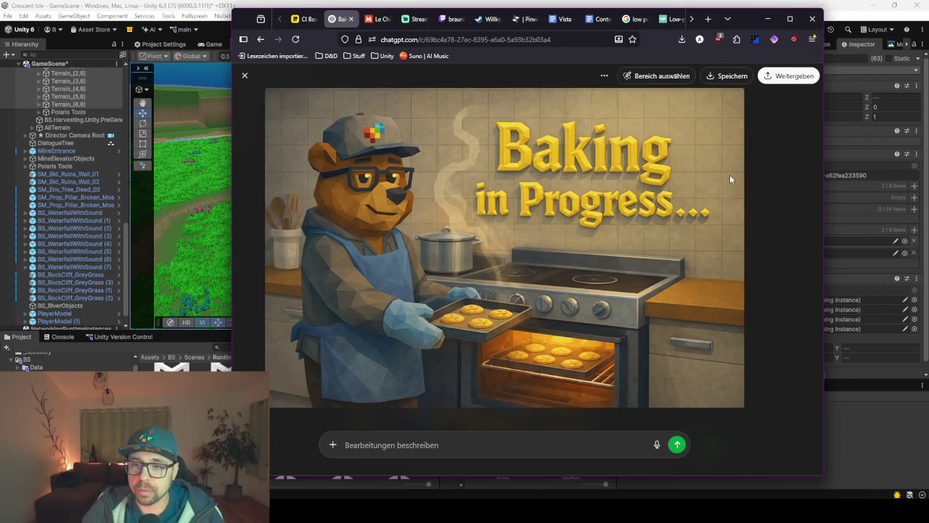
{"action": "left_click", "coordinate": [767, 18]}
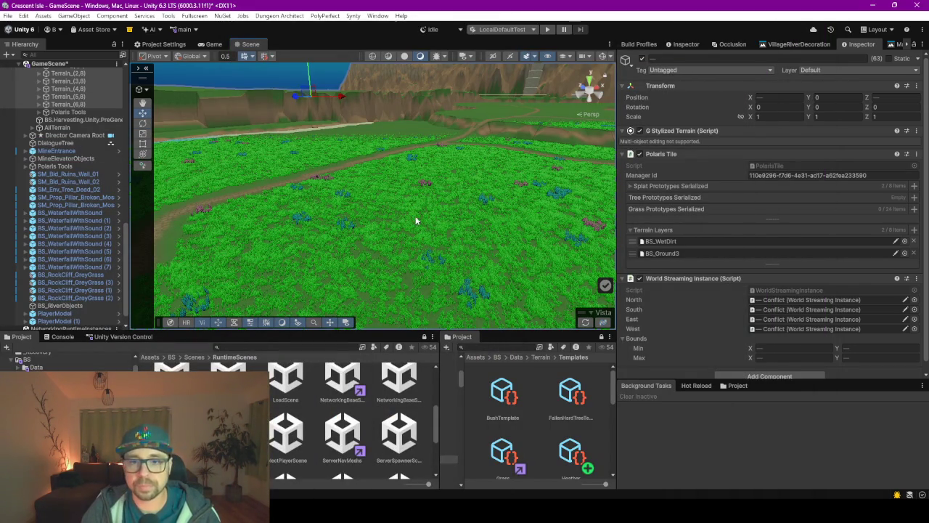
{"action": "right_click", "coordinate": [298, 211]}
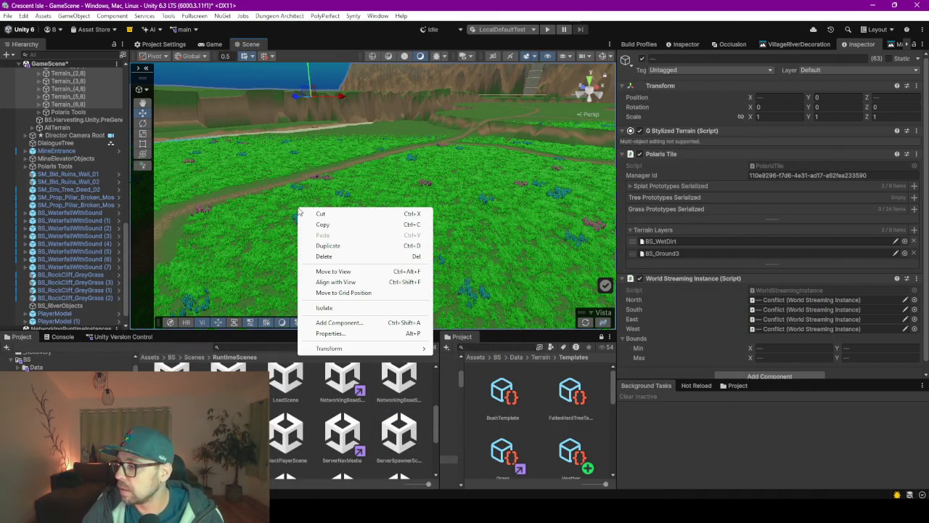
{"action": "left_click", "coordinate": [455, 218]}
{"action": "left_click", "coordinate": [400, 201]}
{"action": "mouse_move", "coordinate": [400, 201]}
{"action": "left_mouse_down"}
{"action": "mouse_move", "coordinate": [346, 191]}
{"action": "mouse_move", "coordinate": [374, 206]}
{"action": "mouse_move", "coordinate": [508, 219]}
{"action": "mouse_move", "coordinate": [415, 212]}
{"action": "mouse_move", "coordinate": [472, 226]}
{"action": "mouse_move", "coordinate": [535, 207]}
{"action": "mouse_move", "coordinate": [518, 201]}
{"action": "mouse_move", "coordinate": [556, 202]}
{"action": "mouse_move", "coordinate": [407, 207]}
{"action": "mouse_move", "coordinate": [449, 239]}
{"action": "mouse_move", "coordinate": [399, 234]}
{"action": "mouse_move", "coordinate": [400, 225]}
{"action": "mouse_move", "coordinate": [438, 239]}
{"action": "mouse_move", "coordinate": [596, 232]}
{"action": "mouse_move", "coordinate": [384, 253]}
{"action": "mouse_move", "coordinate": [493, 271]}
{"action": "left_mouse_up"}
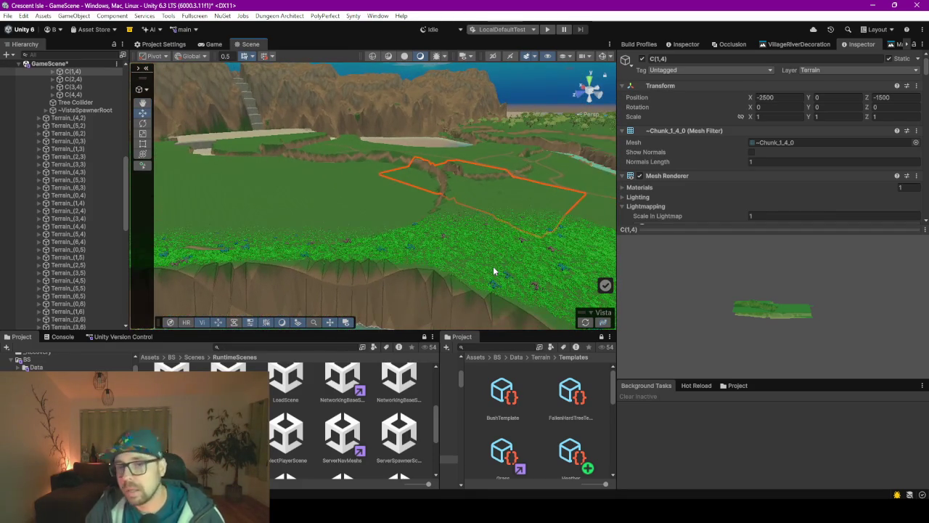
{"action": "mouse_move", "coordinate": [297, 224]}
{"action": "left_mouse_down"}
{"action": "mouse_move", "coordinate": [493, 224]}
{"action": "mouse_move", "coordinate": [357, 119]}
{"action": "mouse_move", "coordinate": [396, 182]}
{"action": "mouse_move", "coordinate": [375, 187]}
{"action": "mouse_move", "coordinate": [460, 199]}
{"action": "mouse_move", "coordinate": [481, 182]}
{"action": "mouse_move", "coordinate": [424, 177]}
{"action": "mouse_move", "coordinate": [461, 175]}
{"action": "mouse_move", "coordinate": [394, 199]}
{"action": "mouse_move", "coordinate": [295, 201]}
{"action": "mouse_move", "coordinate": [286, 216]}
{"action": "mouse_move", "coordinate": [458, 199]}
{"action": "left_mouse_up"}
{"action": "key", "text": "e"}
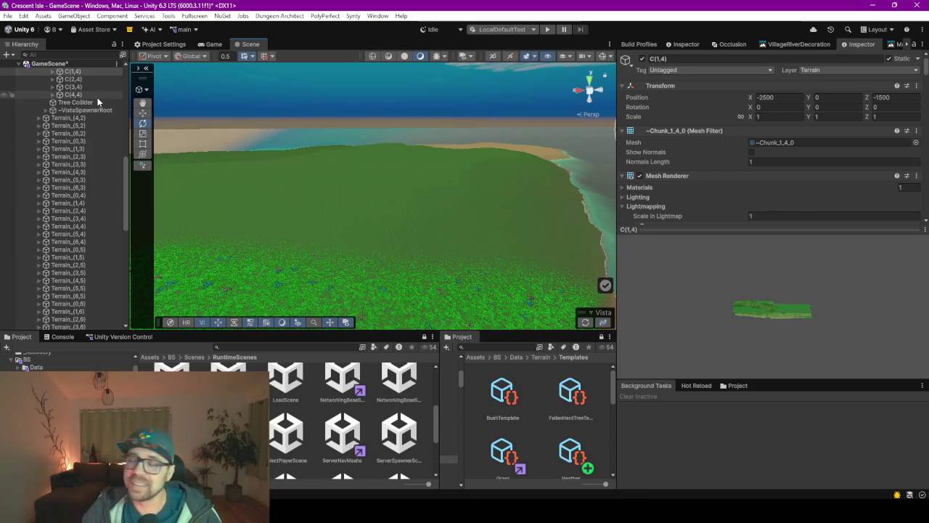
{"action": "mouse_move", "coordinate": [481, 202]}
{"action": "left_mouse_down"}
{"action": "mouse_move", "coordinate": [442, 209]}
{"action": "mouse_move", "coordinate": [445, 274]}
{"action": "mouse_move", "coordinate": [446, 230]}
{"action": "mouse_move", "coordinate": [432, 206]}
{"action": "left_mouse_up"}
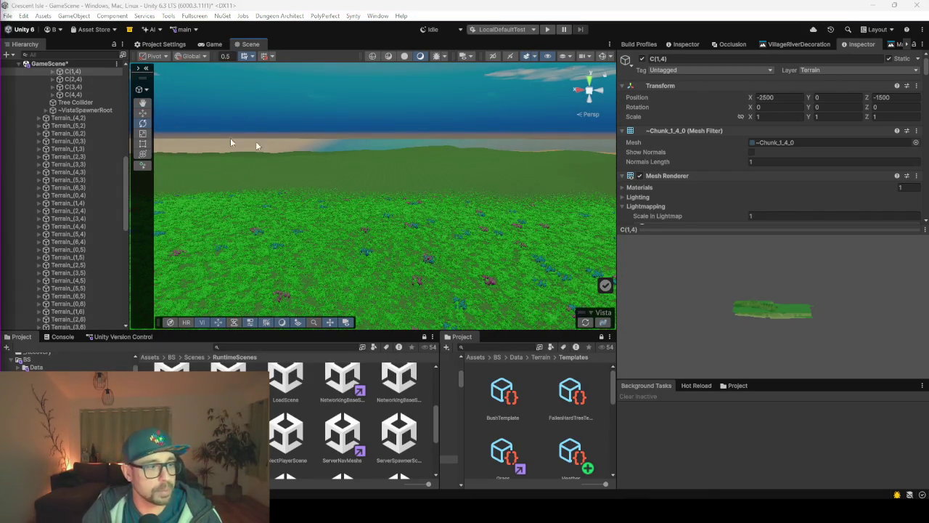
{"action": "key", "text": "alt+Tab"}
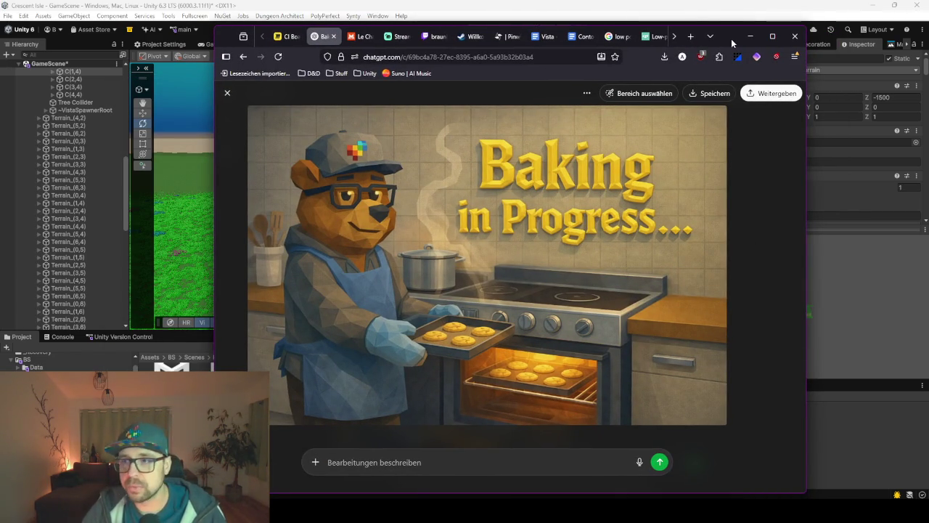
{"action": "left_click", "coordinate": [750, 36]}
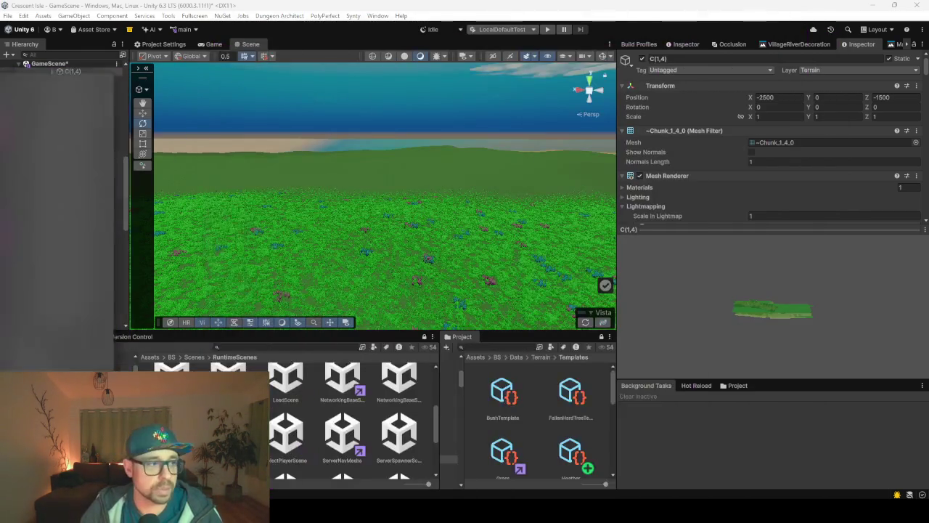
Fly over the river valley, forest and coastline, then widen the right dock to show the MasterHeightEngine graph
{"action": "left_click_drag", "start_coordinate": [386, 330], "coordinate": [386, 382]}
{"action": "mouse_move", "coordinate": [428, 297]}
{"action": "left_mouse_down"}
{"action": "mouse_move", "coordinate": [411, 307]}
{"action": "mouse_move", "coordinate": [429, 318]}
{"action": "mouse_move", "coordinate": [418, 319]}
{"action": "mouse_move", "coordinate": [455, 307]}
{"action": "mouse_move", "coordinate": [390, 234]}
{"action": "left_mouse_up"}
{"action": "key", "text": "w"}
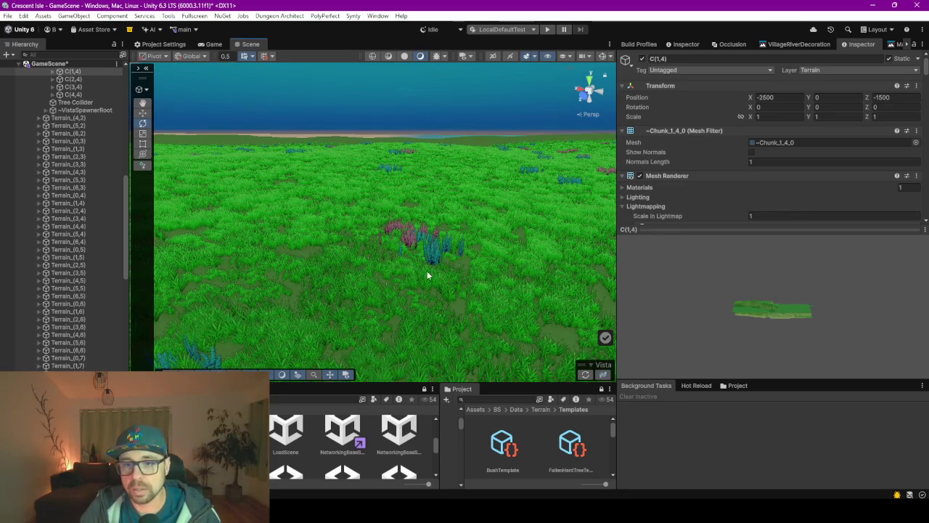
{"action": "mouse_move", "coordinate": [427, 306]}
{"action": "left_mouse_down"}
{"action": "mouse_move", "coordinate": [535, 275]}
{"action": "mouse_move", "coordinate": [242, 261]}
{"action": "mouse_move", "coordinate": [406, 256]}
{"action": "mouse_move", "coordinate": [318, 252]}
{"action": "mouse_move", "coordinate": [291, 263]}
{"action": "mouse_move", "coordinate": [355, 276]}
{"action": "mouse_move", "coordinate": [413, 302]}
{"action": "mouse_move", "coordinate": [487, 309]}
{"action": "mouse_move", "coordinate": [520, 290]}
{"action": "mouse_move", "coordinate": [553, 292]}
{"action": "mouse_move", "coordinate": [545, 289]}
{"action": "left_mouse_up"}
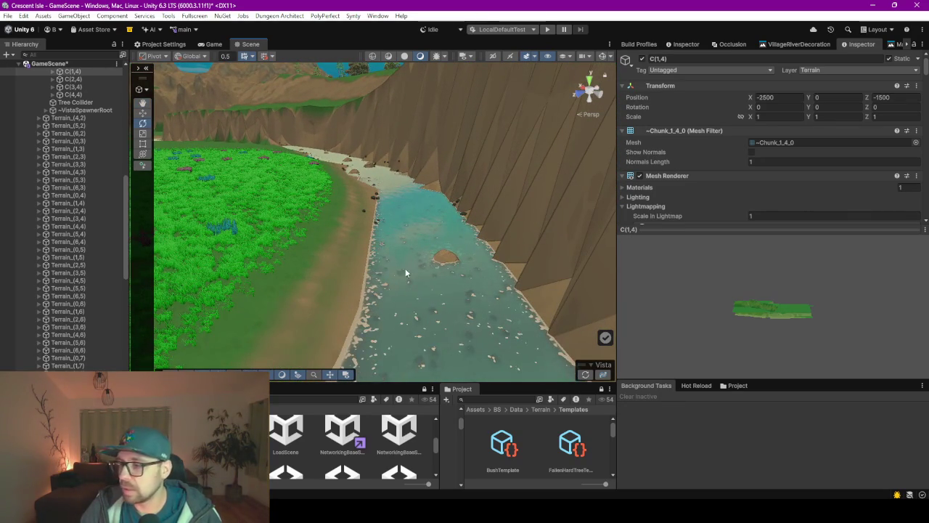
{"action": "mouse_move", "coordinate": [400, 256]}
{"action": "left_mouse_down"}
{"action": "mouse_move", "coordinate": [357, 243]}
{"action": "mouse_move", "coordinate": [339, 269]}
{"action": "mouse_move", "coordinate": [312, 251]}
{"action": "mouse_move", "coordinate": [322, 289]}
{"action": "mouse_move", "coordinate": [373, 261]}
{"action": "mouse_move", "coordinate": [547, 238]}
{"action": "mouse_move", "coordinate": [456, 241]}
{"action": "left_mouse_up"}
{"action": "mouse_move", "coordinate": [349, 252]}
{"action": "left_mouse_down"}
{"action": "mouse_move", "coordinate": [415, 254]}
{"action": "mouse_move", "coordinate": [331, 258]}
{"action": "left_mouse_up"}
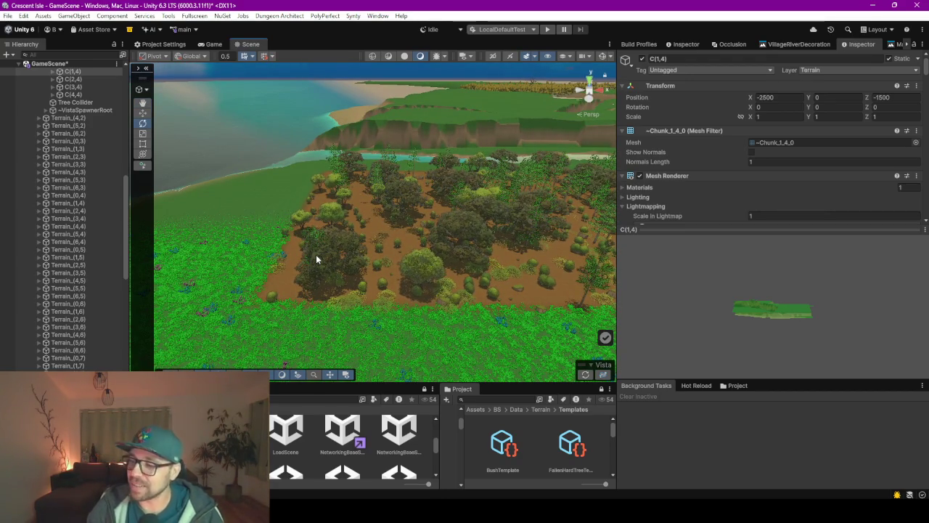
{"action": "mouse_move", "coordinate": [356, 257]}
{"action": "left_mouse_down"}
{"action": "mouse_move", "coordinate": [451, 239]}
{"action": "mouse_move", "coordinate": [404, 234]}
{"action": "mouse_move", "coordinate": [554, 261]}
{"action": "mouse_move", "coordinate": [297, 251]}
{"action": "mouse_move", "coordinate": [365, 217]}
{"action": "mouse_move", "coordinate": [322, 214]}
{"action": "mouse_move", "coordinate": [309, 222]}
{"action": "mouse_move", "coordinate": [382, 224]}
{"action": "mouse_move", "coordinate": [465, 209]}
{"action": "mouse_move", "coordinate": [498, 214]}
{"action": "mouse_move", "coordinate": [266, 263]}
{"action": "mouse_move", "coordinate": [332, 276]}
{"action": "mouse_move", "coordinate": [474, 273]}
{"action": "mouse_move", "coordinate": [431, 297]}
{"action": "left_mouse_up"}
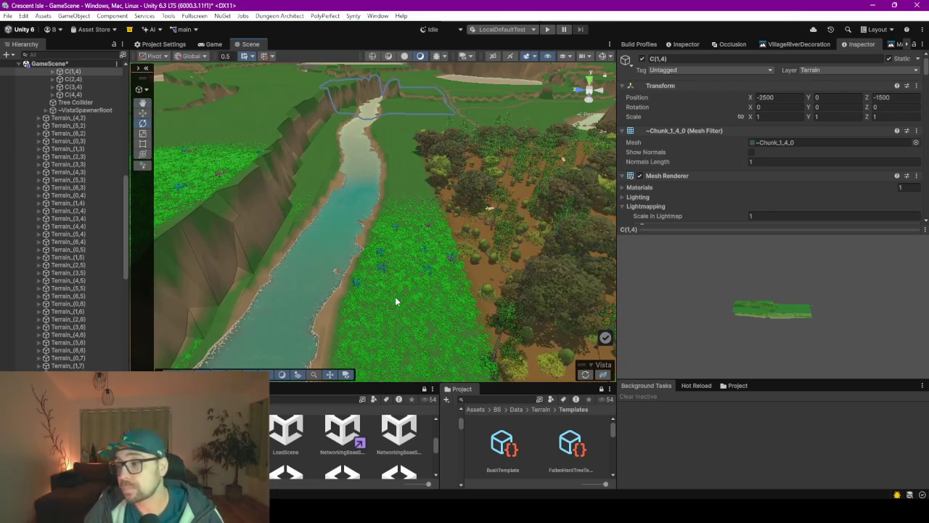
{"action": "scroll", "coordinate": [394, 296], "scroll_direction": "up", "scroll_amount": 5}
{"action": "mouse_move", "coordinate": [344, 284]}
{"action": "left_mouse_down"}
{"action": "mouse_move", "coordinate": [382, 222]}
{"action": "mouse_move", "coordinate": [382, 254]}
{"action": "mouse_move", "coordinate": [242, 249]}
{"action": "mouse_move", "coordinate": [363, 278]}
{"action": "left_mouse_up"}
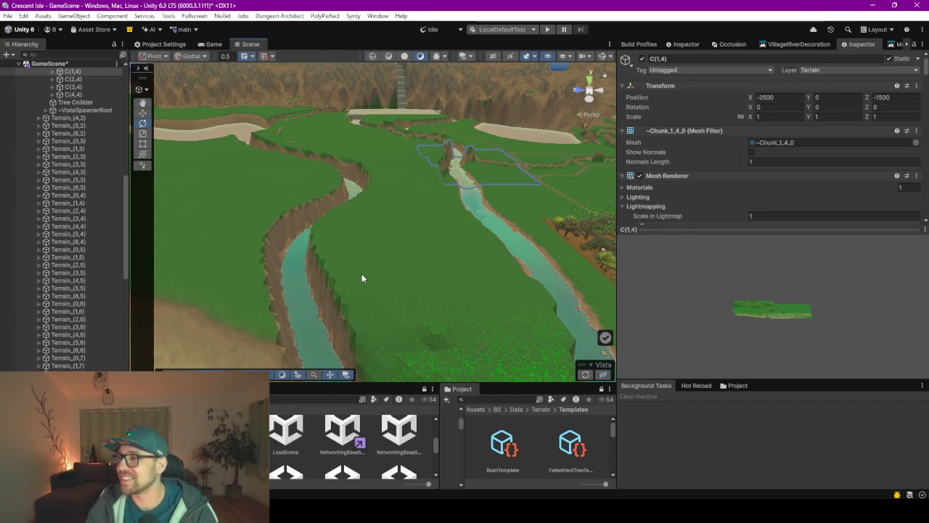
{"action": "left_click_drag", "start_coordinate": [618, 91], "coordinate": [459, 90]}
{"action": "left_click", "coordinate": [823, 45]}
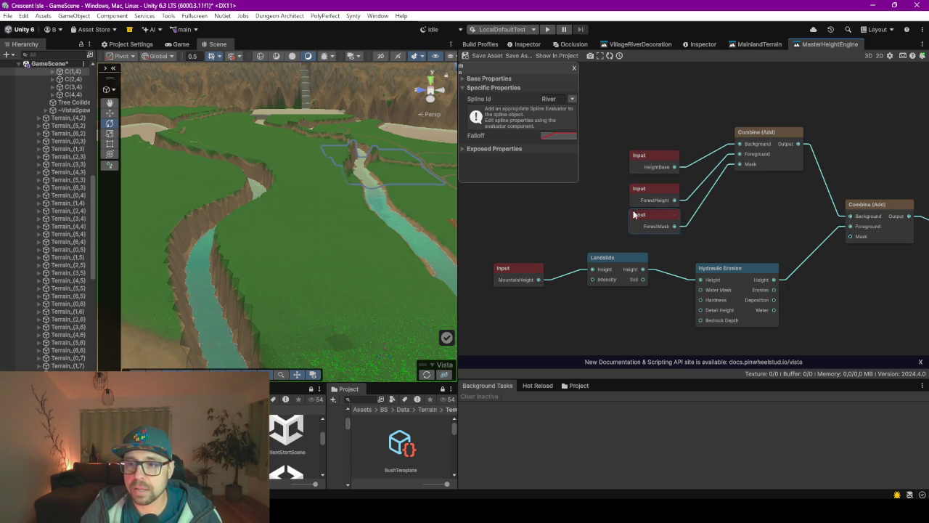
Orbit over the coastline, then open PlainsEngine from the MainlandTerrain graph's subgraph node
{"action": "key", "text": "f"}
{"action": "mouse_move", "coordinate": [312, 175]}
{"action": "left_mouse_down"}
{"action": "mouse_move", "coordinate": [337, 224]}
{"action": "mouse_move", "coordinate": [355, 233]}
{"action": "mouse_move", "coordinate": [309, 259]}
{"action": "left_mouse_up"}
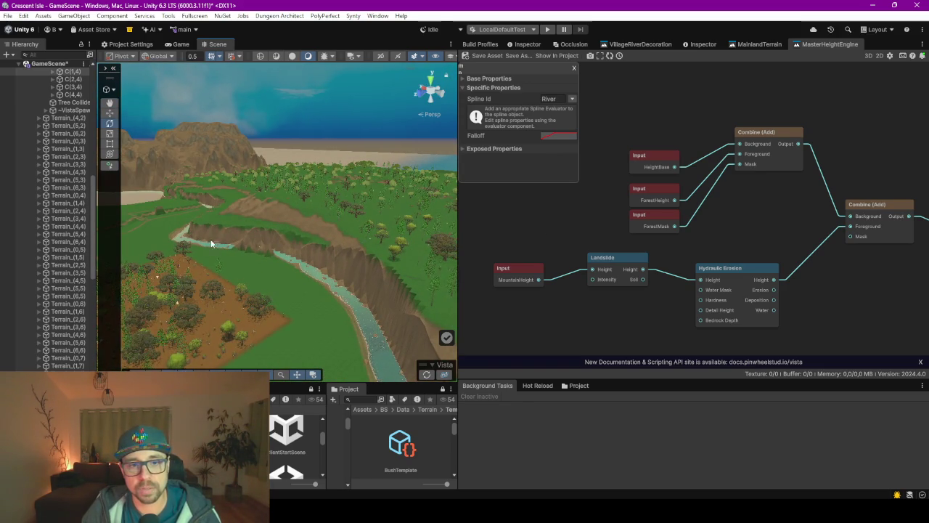
{"action": "left_click_drag", "start_coordinate": [212, 244], "coordinate": [239, 243]}
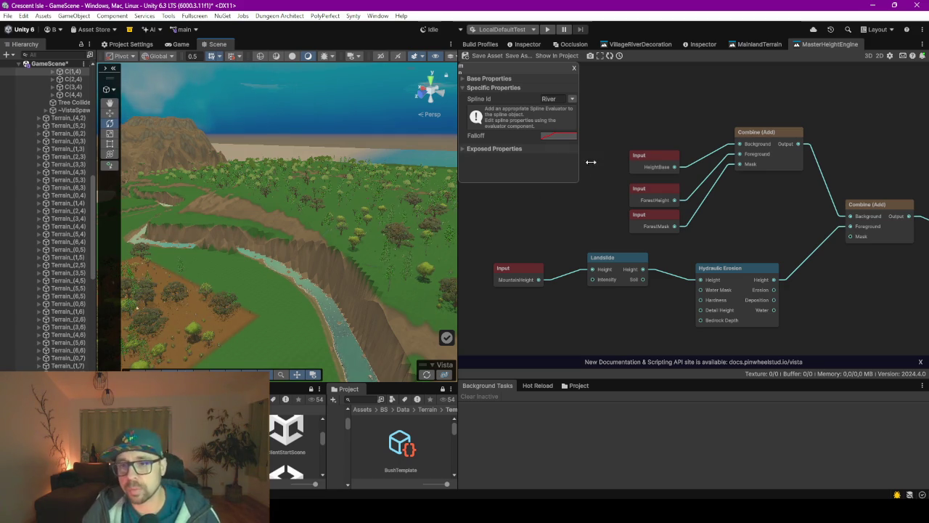
{"action": "left_click", "coordinate": [747, 45]}
{"action": "scroll", "coordinate": [635, 167], "scroll_direction": "down", "scroll_amount": 6}
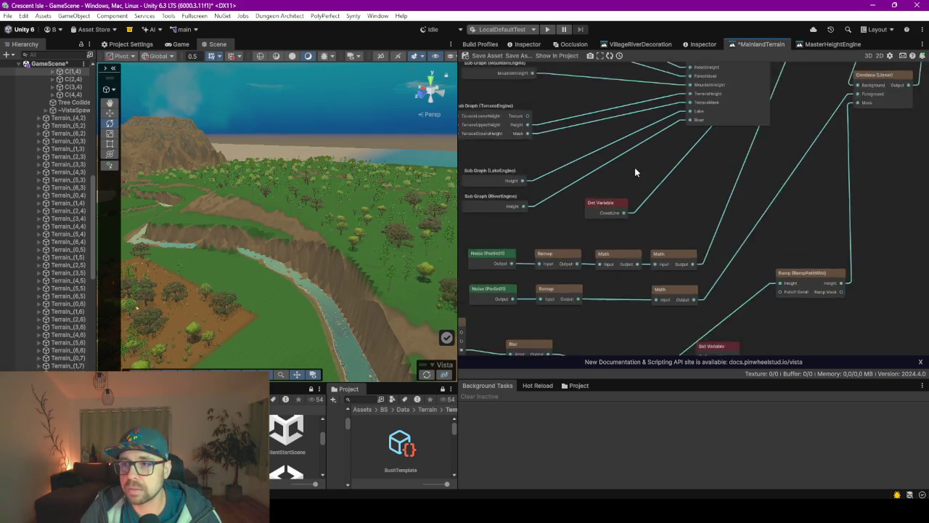
{"action": "scroll", "coordinate": [592, 123], "scroll_direction": "up", "scroll_amount": 3}
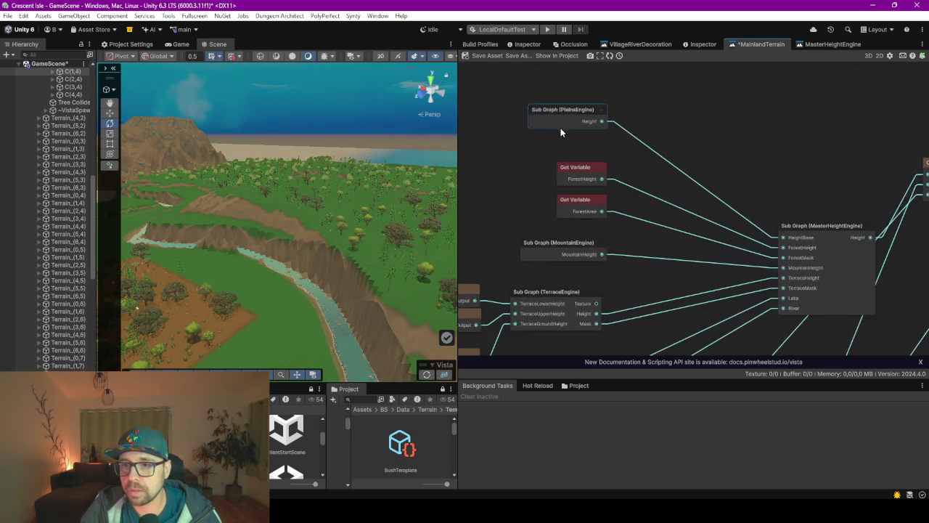
{"action": "left_click", "coordinate": [580, 127]}
{"action": "left_click", "coordinate": [580, 100]}
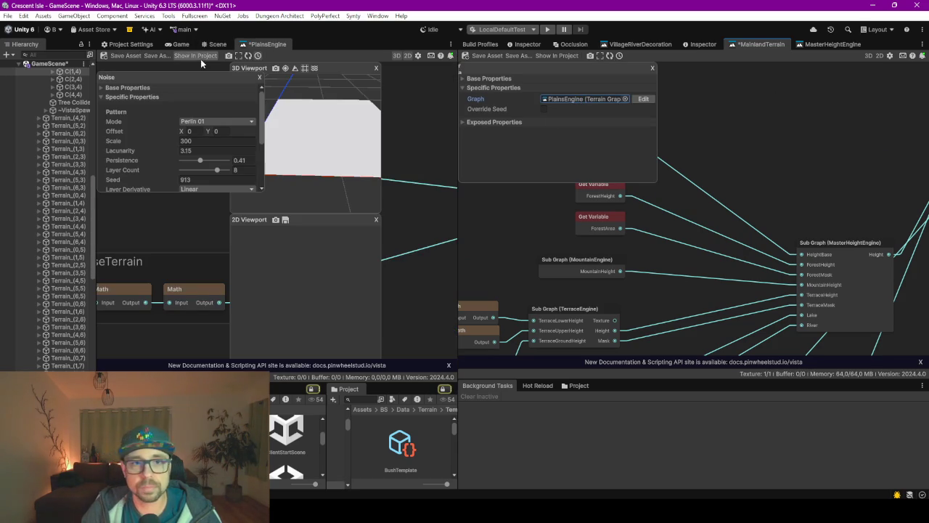
Dock the PlainsEngine graph tab at the right and enlarge its node graph area
{"action": "mouse_move", "coordinate": [267, 44]}
{"action": "left_mouse_down"}
{"action": "mouse_move", "coordinate": [863, 61]}
{"action": "mouse_move", "coordinate": [857, 51]}
{"action": "left_mouse_up"}
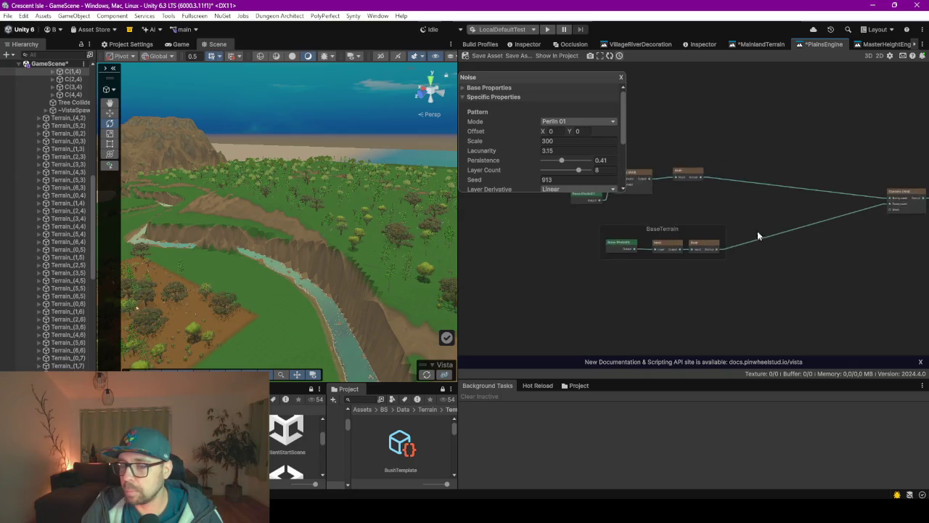
{"action": "scroll", "coordinate": [637, 273], "scroll_direction": "up", "scroll_amount": 3}
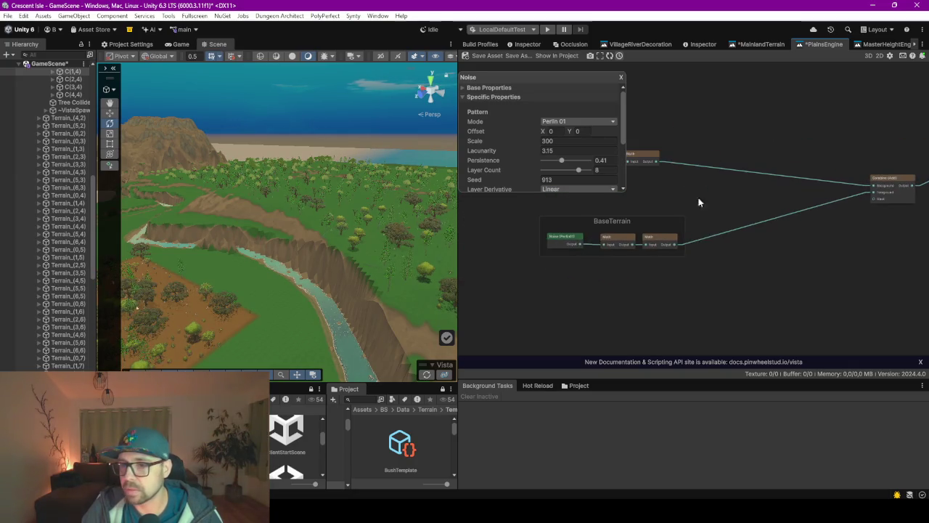
{"action": "scroll", "coordinate": [652, 221], "scroll_direction": "up", "scroll_amount": 1}
{"action": "left_click_drag", "start_coordinate": [574, 74], "coordinate": [568, 64]}
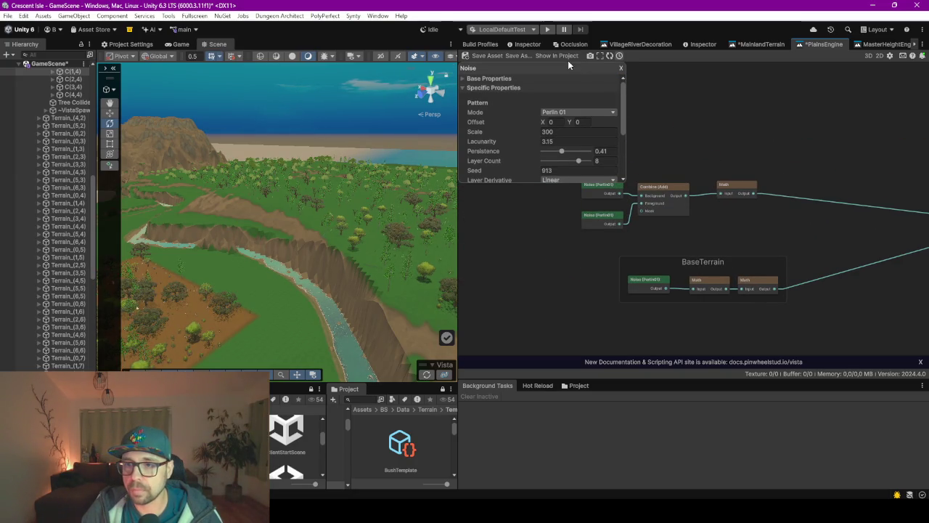
{"action": "left_click_drag", "start_coordinate": [446, 221], "coordinate": [193, 220]}
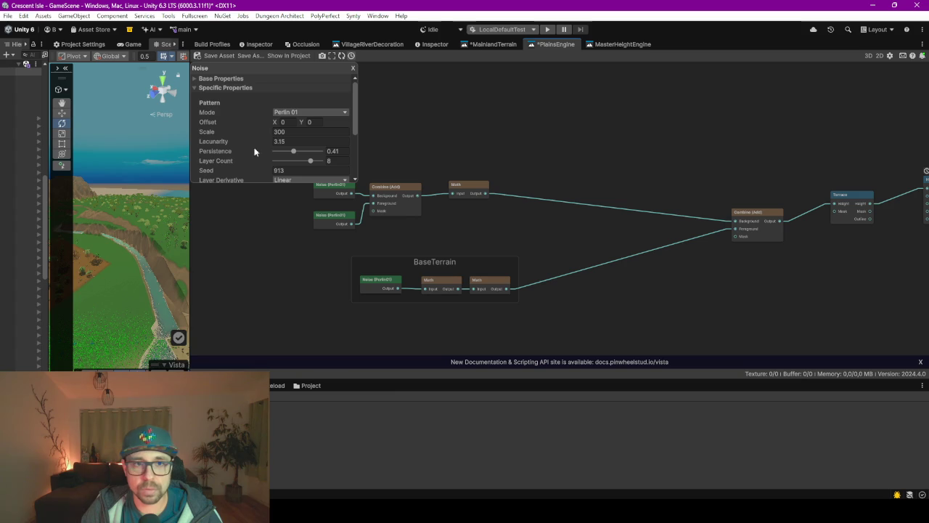
{"action": "left_click_drag", "start_coordinate": [403, 379], "coordinate": [405, 408]}
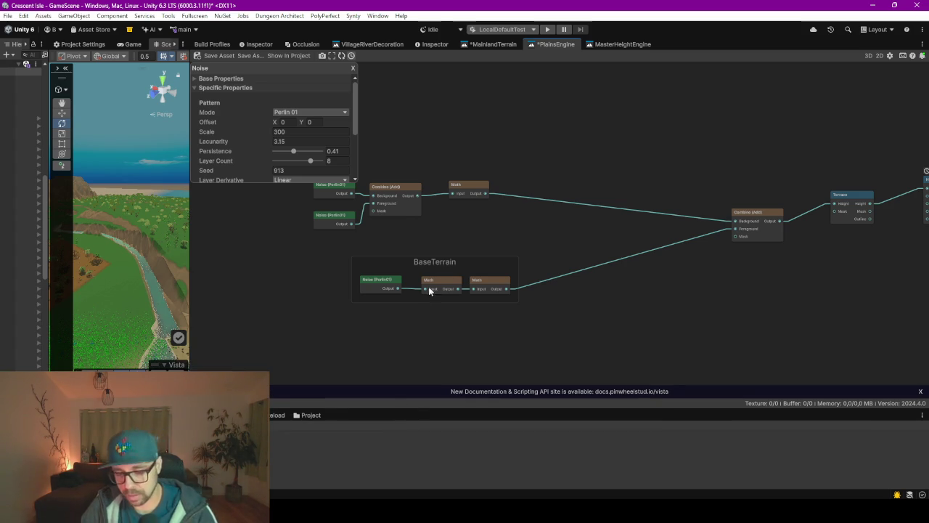
Toggle fullscreen views, ending with the Game view filling the screen at Full HD
{"action": "key", "text": "F11"}
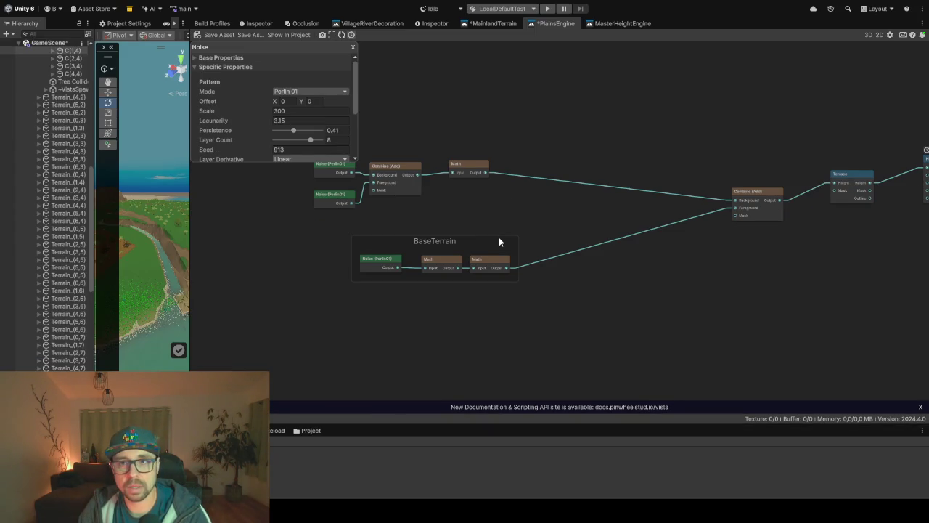
{"action": "key", "text": "F11"}
{"action": "key", "text": "F10"}
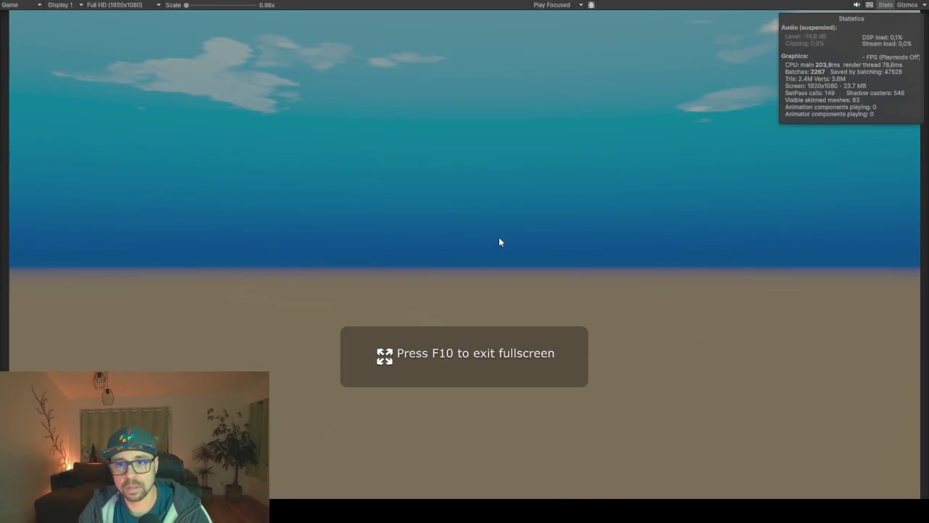
Fill the screen with the node graph, framing Combine, Terrace, Hydraulic Erosion and OUTPUT
{"action": "key", "text": "F10"}
{"action": "key", "text": "F9"}
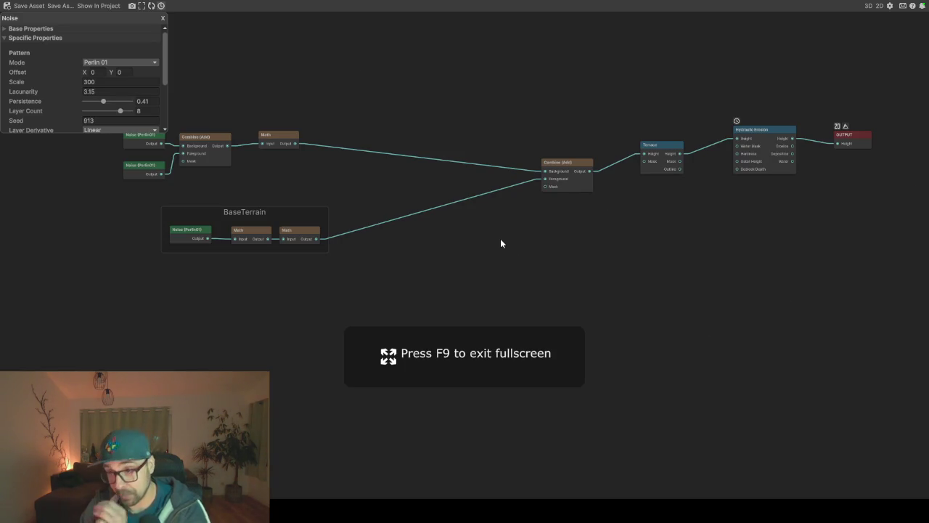
{"action": "mouse_move", "coordinate": [504, 239]}
{"action": "left_mouse_down"}
{"action": "mouse_move", "coordinate": [397, 303]}
{"action": "mouse_move", "coordinate": [372, 292]}
{"action": "left_mouse_up"}
{"action": "scroll", "coordinate": [673, 240], "scroll_direction": "up", "scroll_amount": 3}
{"action": "mouse_move", "coordinate": [480, 286]}
{"action": "left_mouse_down"}
{"action": "mouse_move", "coordinate": [508, 264]}
{"action": "mouse_move", "coordinate": [598, 261]}
{"action": "mouse_move", "coordinate": [510, 223]}
{"action": "left_mouse_up"}
{"action": "scroll", "coordinate": [447, 267], "scroll_direction": "down", "scroll_amount": 1}
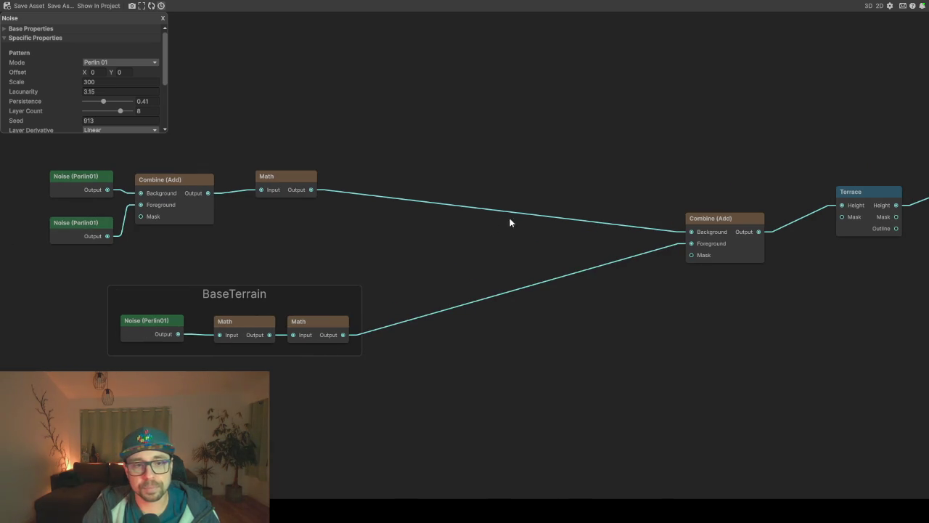
{"action": "left_click_drag", "start_coordinate": [375, 254], "coordinate": [408, 255]}
{"action": "mouse_move", "coordinate": [496, 198]}
{"action": "left_mouse_down"}
{"action": "mouse_move", "coordinate": [185, 235]}
{"action": "mouse_move", "coordinate": [459, 170]}
{"action": "left_mouse_up"}
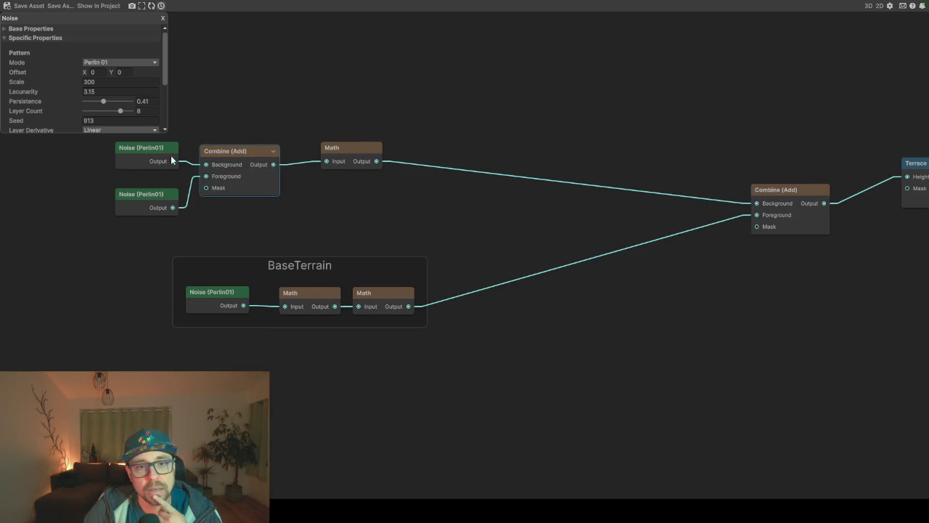
Inspect the Math node's multiply value and both Noise nodes' settings
{"action": "left_click", "coordinate": [343, 152]}
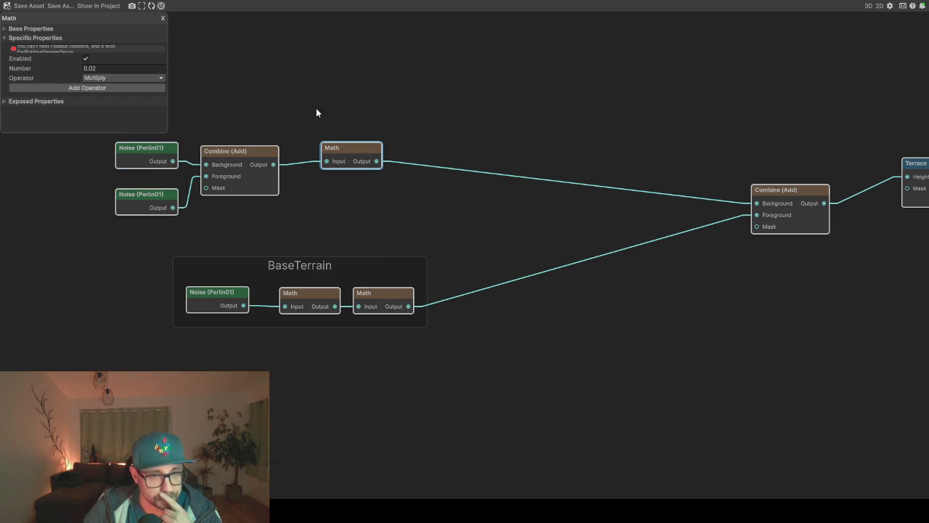
{"action": "left_click_drag", "start_coordinate": [315, 107], "coordinate": [353, 127]}
{"action": "left_click", "coordinate": [196, 210]}
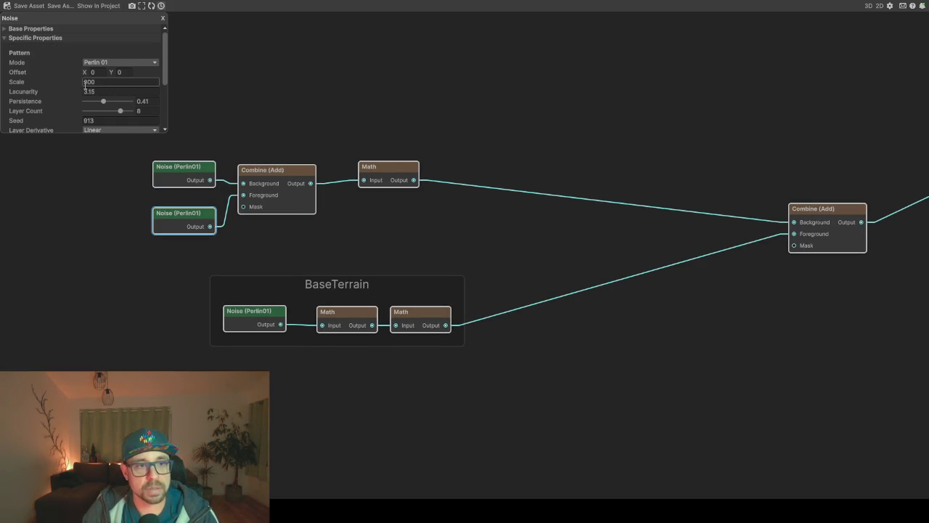
{"action": "left_click", "coordinate": [171, 172]}
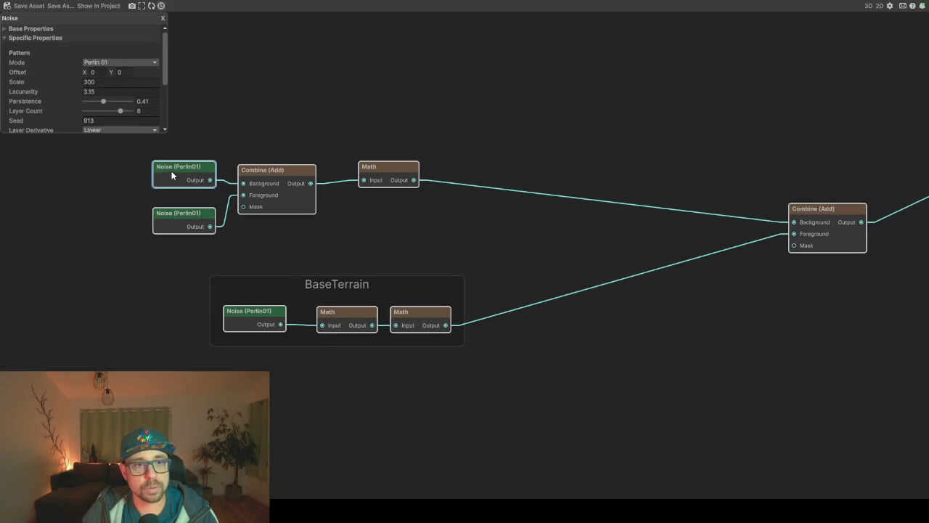
Preview the Combine node's output in 2D, then close the 2D preview
{"action": "right_click", "coordinate": [270, 182]}
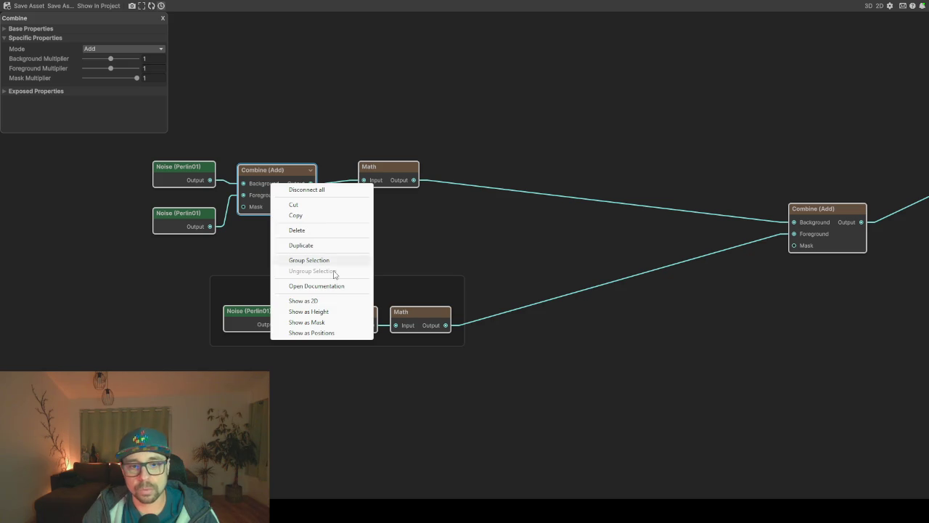
{"action": "left_click", "coordinate": [321, 302]}
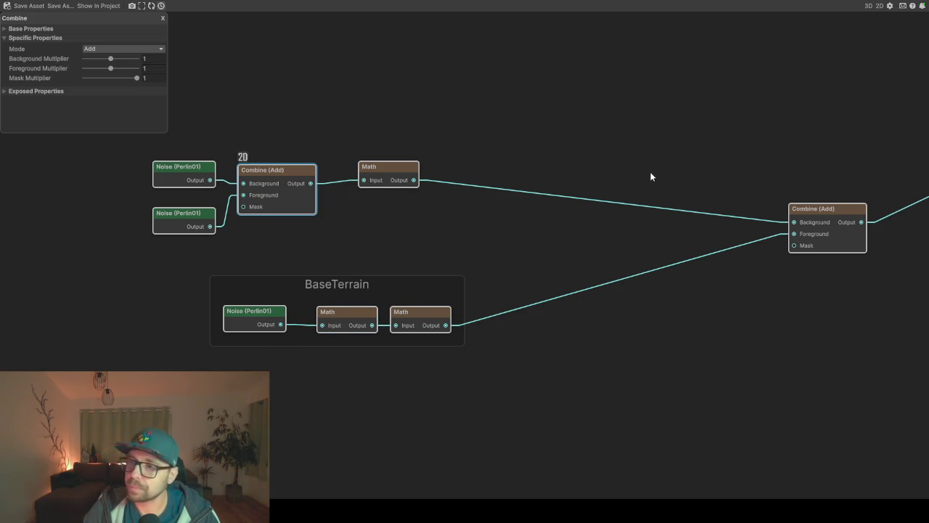
{"action": "left_click", "coordinate": [878, 7]}
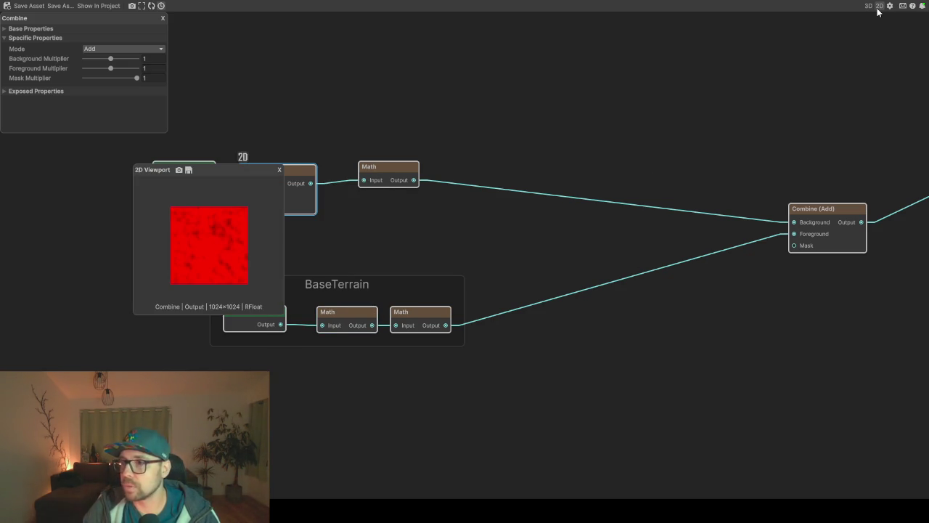
{"action": "left_click", "coordinate": [280, 170]}
Show the Combine output as height in a 3D viewport moved to the right
{"action": "right_click", "coordinate": [283, 173]}
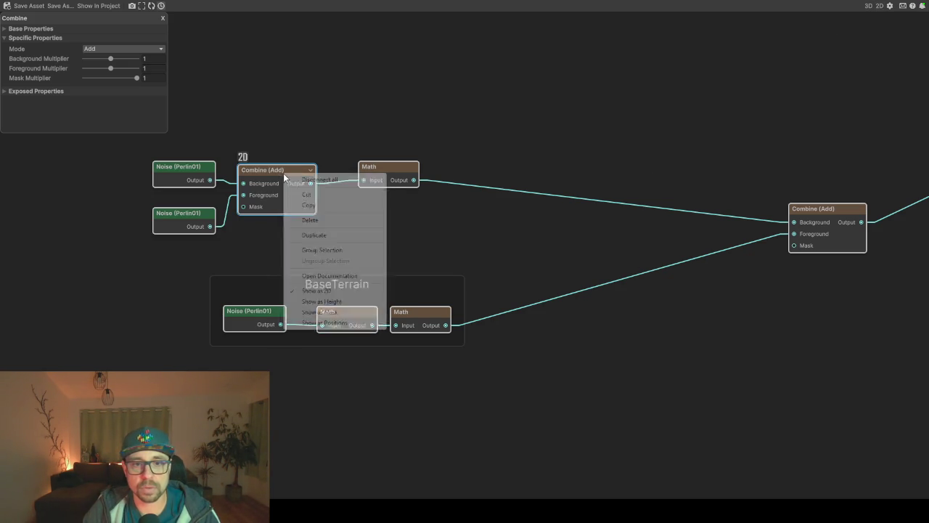
{"action": "left_click", "coordinate": [325, 301]}
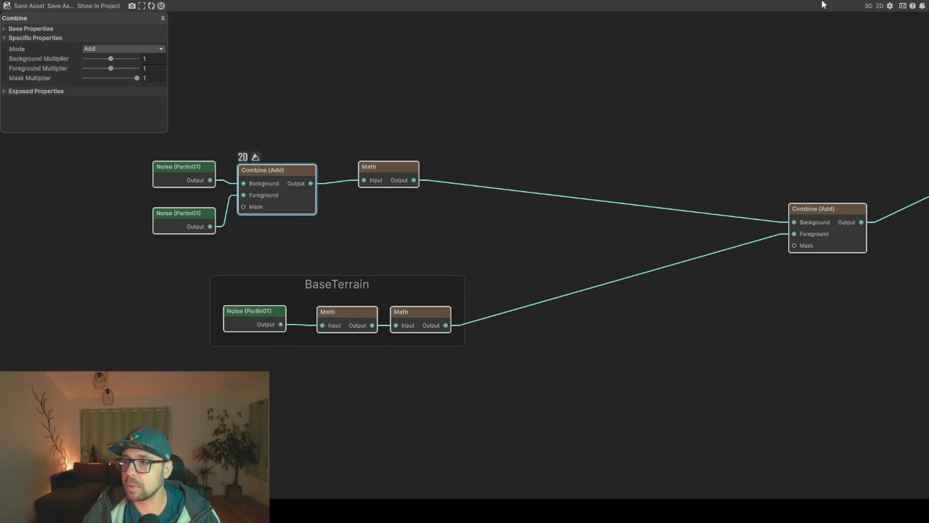
{"action": "left_click", "coordinate": [868, 6]}
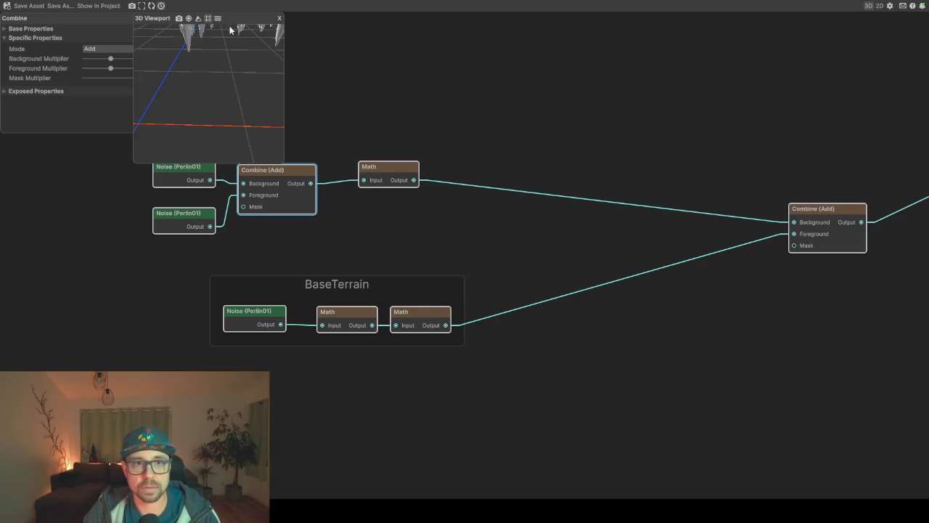
{"action": "mouse_move", "coordinate": [235, 25]}
{"action": "left_mouse_down"}
{"action": "mouse_move", "coordinate": [764, 43]}
{"action": "mouse_move", "coordinate": [723, 143]}
{"action": "mouse_move", "coordinate": [743, 90]}
{"action": "left_mouse_up"}
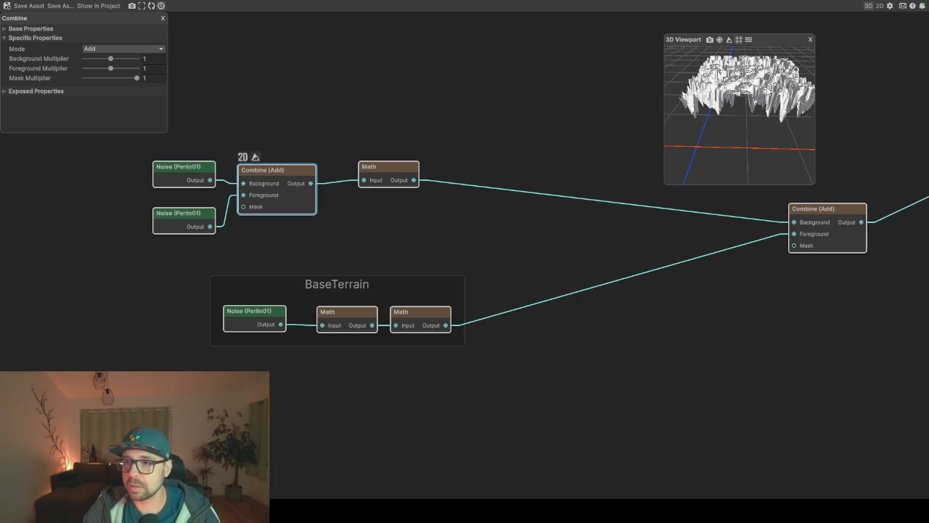
{"action": "scroll", "coordinate": [716, 162], "scroll_direction": "up", "scroll_amount": 2}
{"action": "left_click_drag", "start_coordinate": [716, 162], "coordinate": [700, 145]}
{"action": "key", "text": "a"}
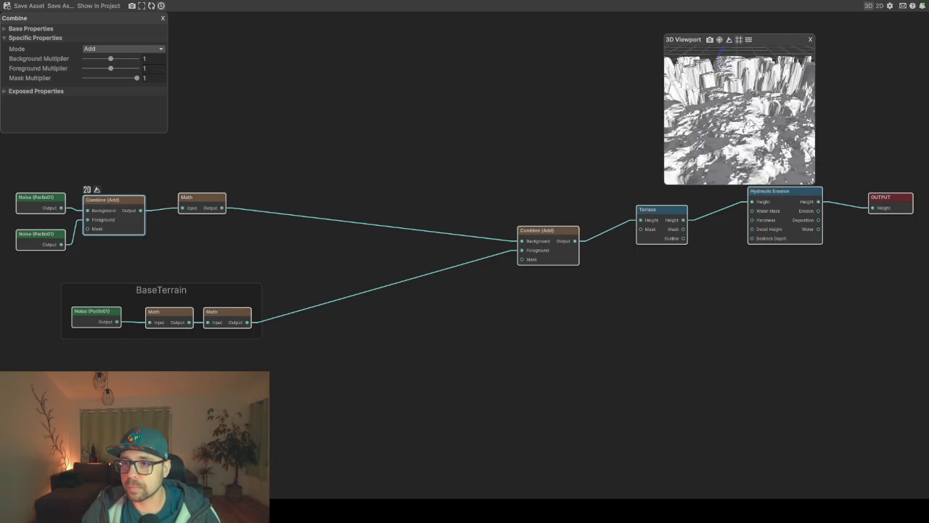
{"action": "mouse_move", "coordinate": [752, 123]}
{"action": "left_mouse_down"}
{"action": "mouse_move", "coordinate": [703, 150]}
{"action": "mouse_move", "coordinate": [743, 106]}
{"action": "mouse_move", "coordinate": [734, 131]}
{"action": "left_mouse_up"}
Confirm the Math node's 0.02 multiplier and bring up the terrain setup notes
{"action": "left_click_drag", "start_coordinate": [180, 244], "coordinate": [227, 230]}
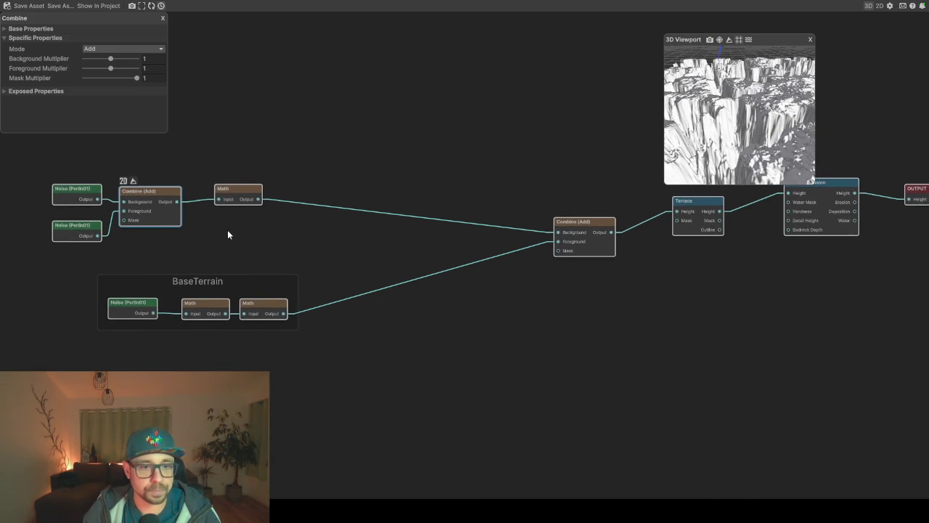
{"action": "left_click", "coordinate": [235, 190]}
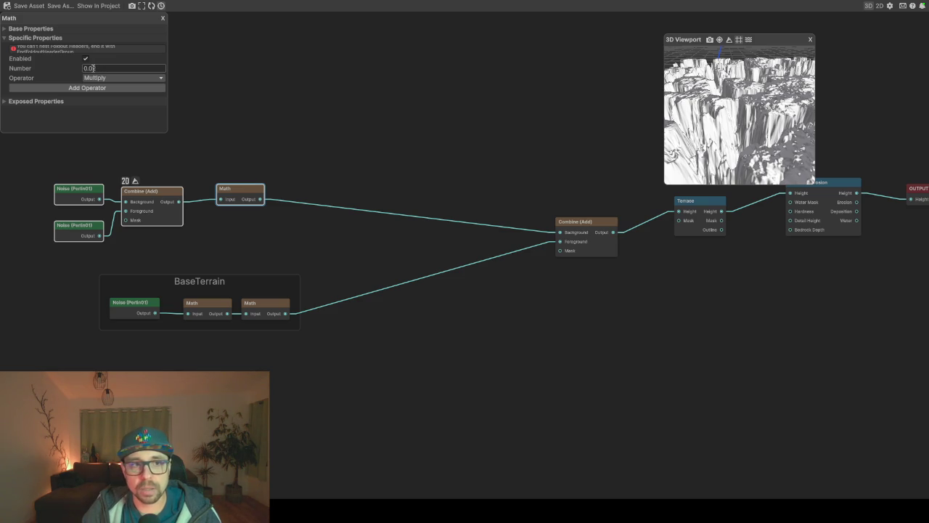
{"action": "key", "text": "Return"}
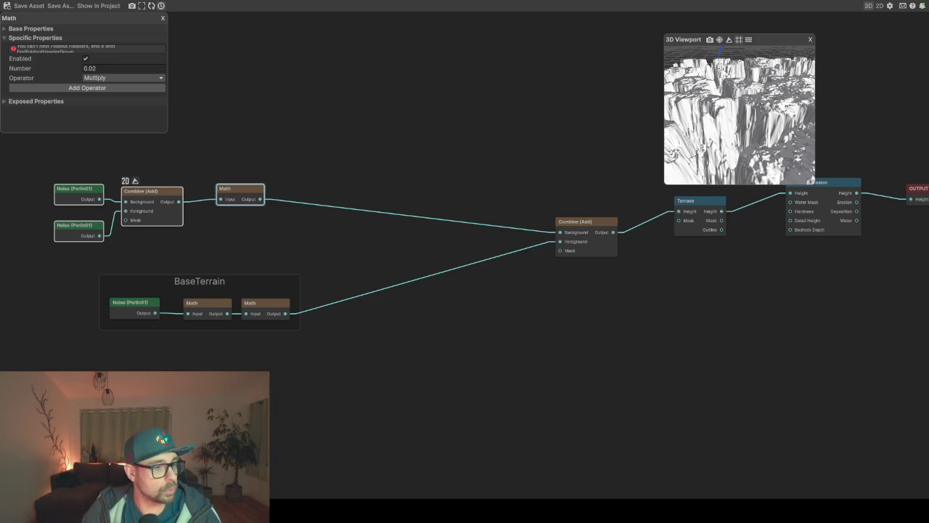
{"action": "key", "text": "alt+Tab"}
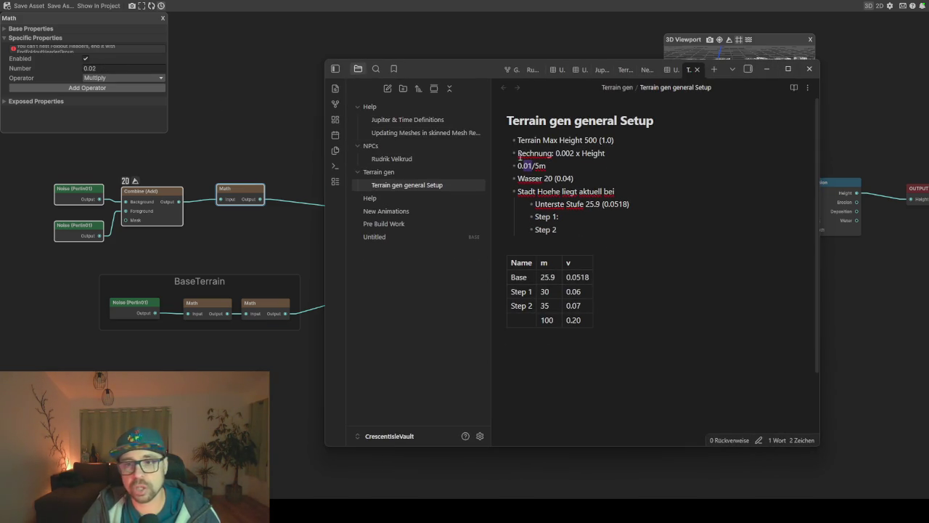
{"action": "left_click", "coordinate": [533, 167]}
{"action": "double_click", "coordinate": [527, 167]}
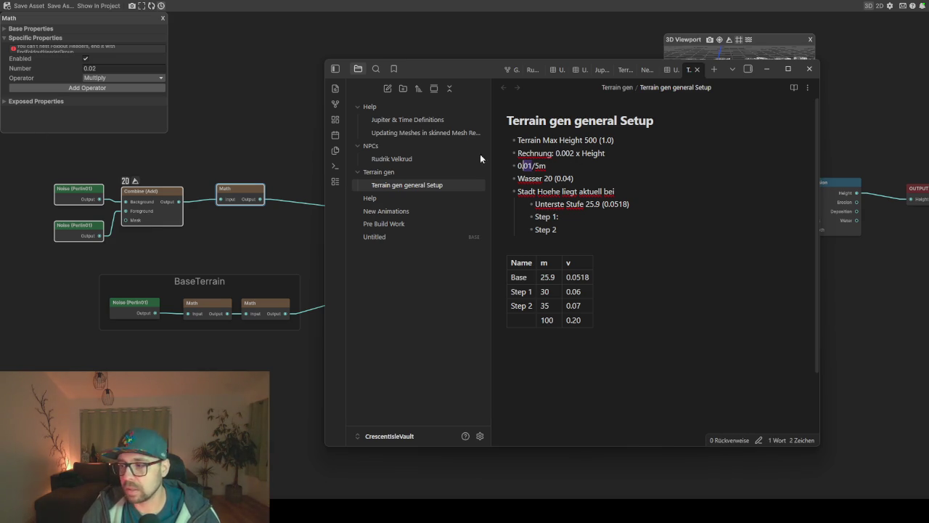
{"action": "left_click", "coordinate": [766, 69]}
{"action": "key", "text": "a"}
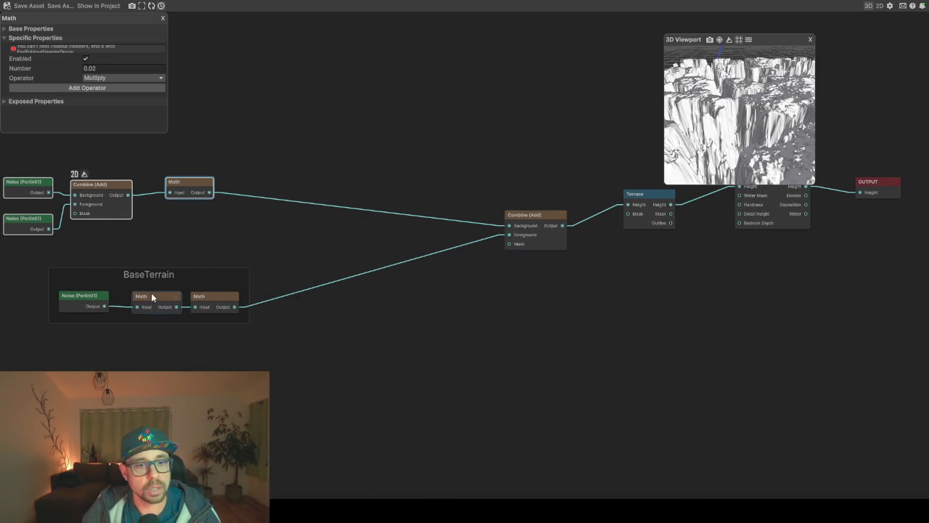
Preview the Multiply 0.02 Math node's output as height, orbiting until the terrain fills the view
{"action": "right_click", "coordinate": [183, 188]}
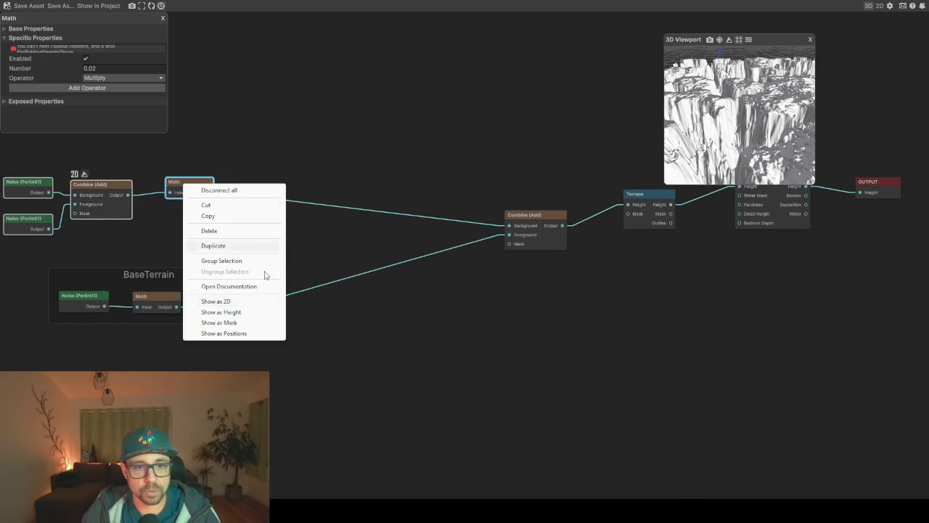
{"action": "left_click", "coordinate": [240, 314]}
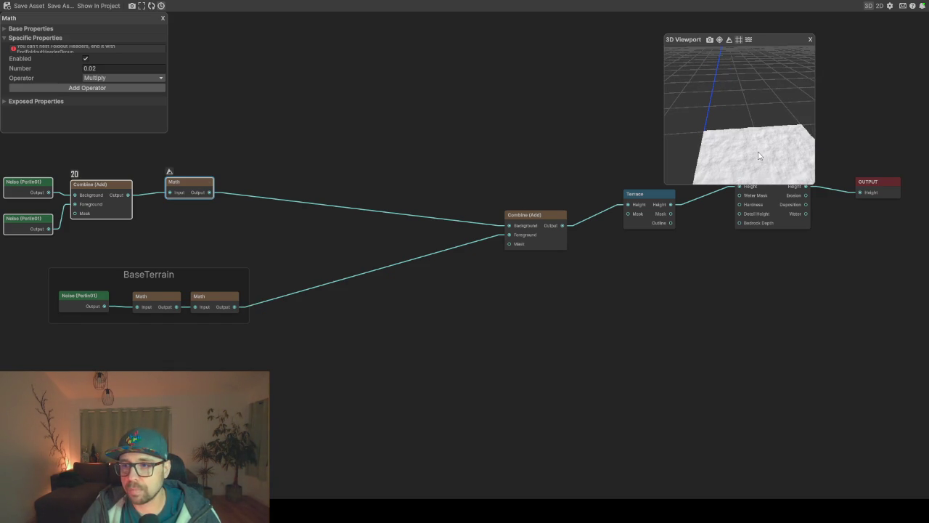
{"action": "left_click_drag", "start_coordinate": [755, 161], "coordinate": [716, 19]}
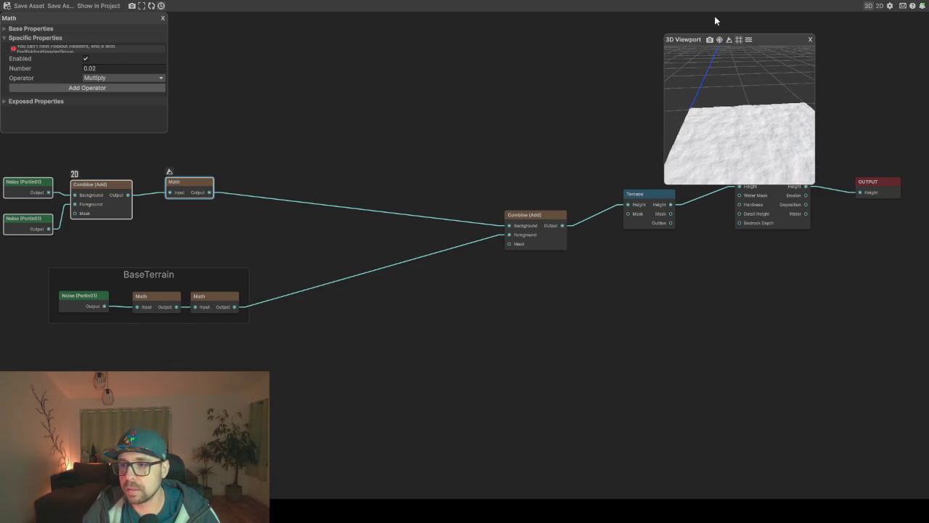
{"action": "mouse_move", "coordinate": [757, 150]}
{"action": "left_mouse_down"}
{"action": "mouse_move", "coordinate": [711, 4]}
{"action": "mouse_move", "coordinate": [771, 132]}
{"action": "mouse_move", "coordinate": [771, 160]}
{"action": "mouse_move", "coordinate": [735, 41]}
{"action": "left_mouse_up"}
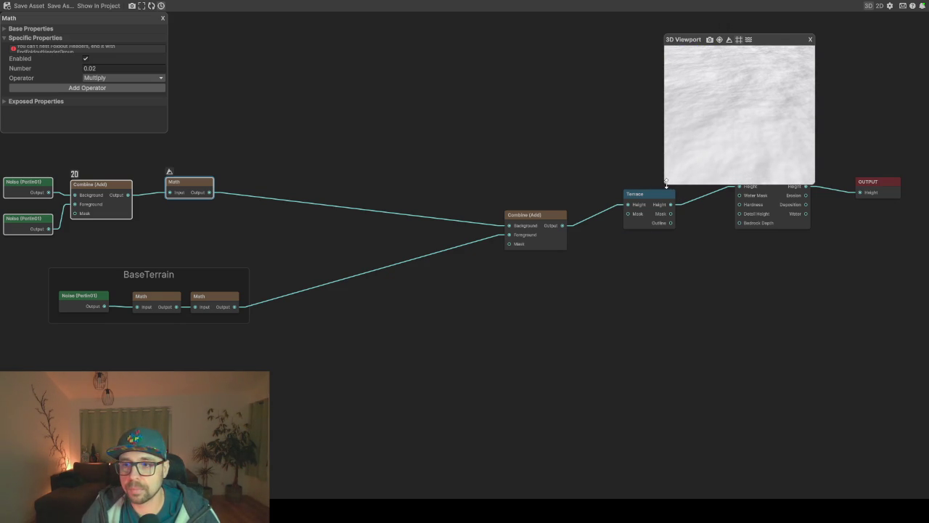
Enlarge the 3D preview, tilt to the horizon, and move it off the Combine node
{"action": "left_click_drag", "start_coordinate": [665, 185], "coordinate": [473, 297]}
{"action": "mouse_move", "coordinate": [648, 219]}
{"action": "left_mouse_down"}
{"action": "mouse_move", "coordinate": [625, 133]}
{"action": "mouse_move", "coordinate": [661, 174]}
{"action": "mouse_move", "coordinate": [658, 191]}
{"action": "mouse_move", "coordinate": [661, 172]}
{"action": "mouse_move", "coordinate": [683, 176]}
{"action": "left_mouse_up"}
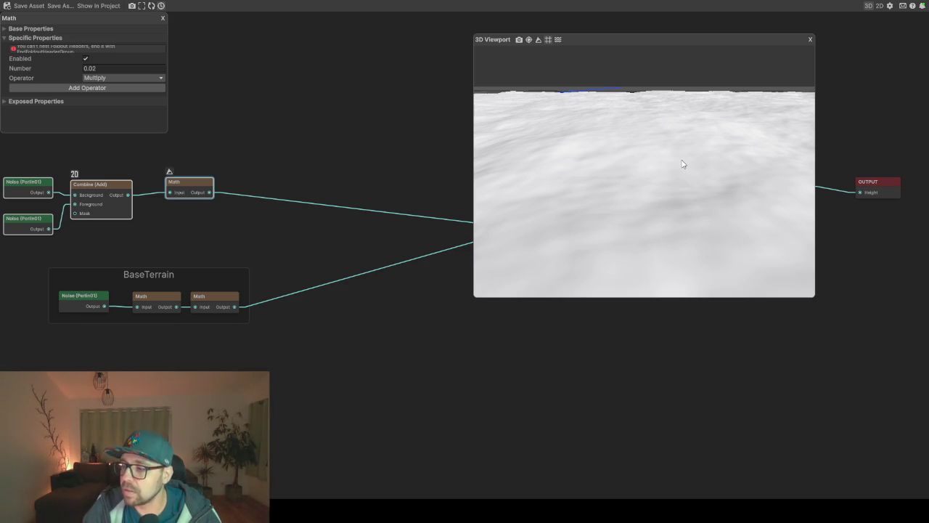
{"action": "left_click_drag", "start_coordinate": [679, 45], "coordinate": [786, 29]}
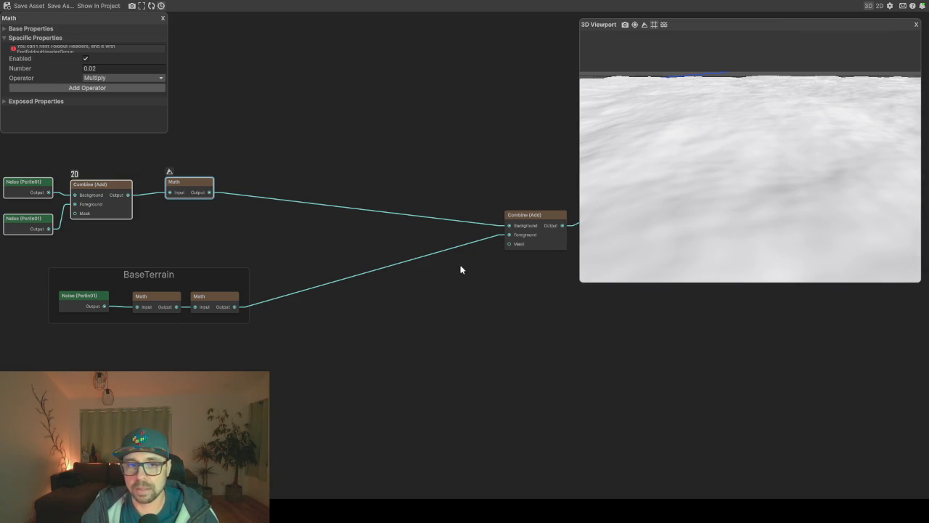
{"action": "key", "text": "a"}
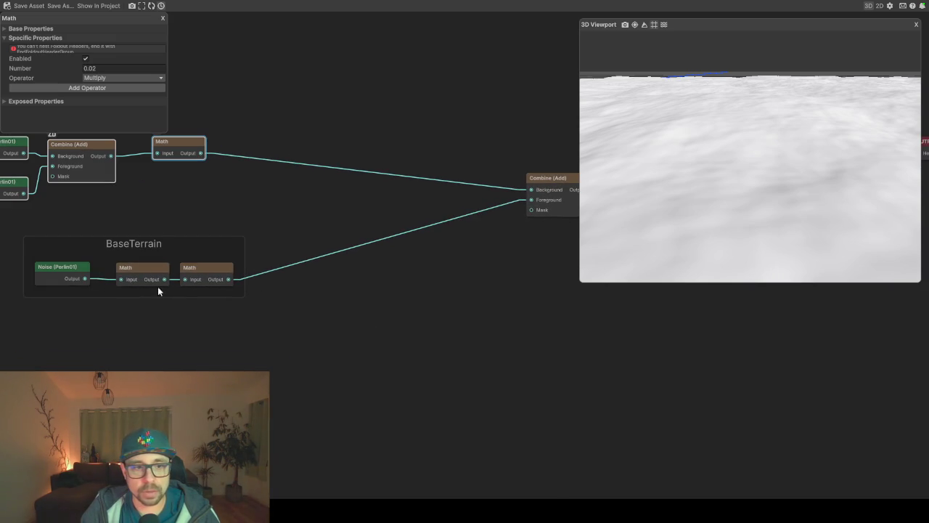
Inspect the two BaseTerrain Math nodes and edit the first one's 0.015 value field
{"action": "right_click", "coordinate": [194, 274]}
{"action": "left_click", "coordinate": [136, 269]}
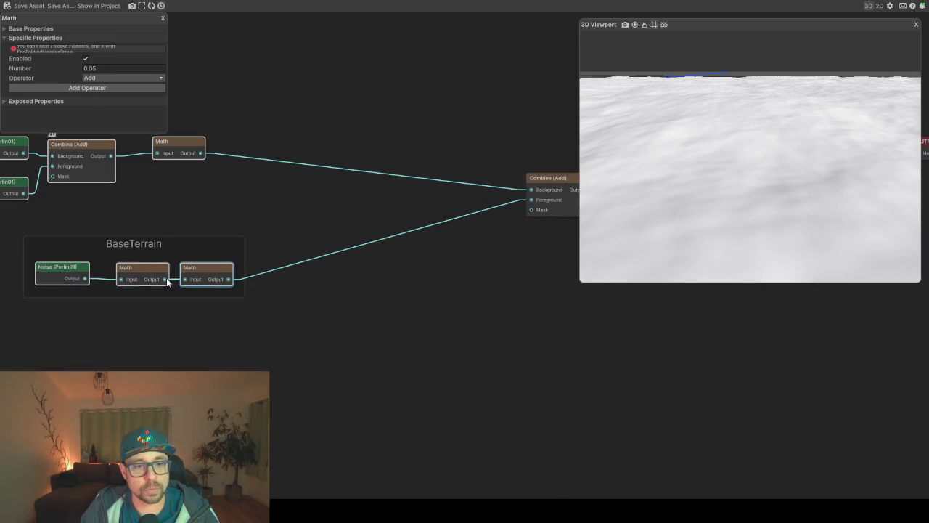
{"action": "left_click", "coordinate": [93, 68]}
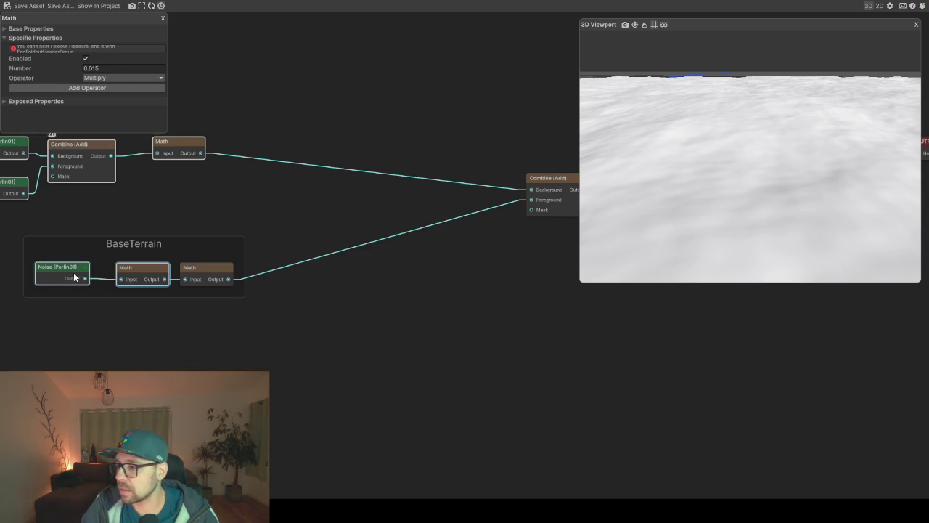
{"action": "left_click", "coordinate": [187, 274]}
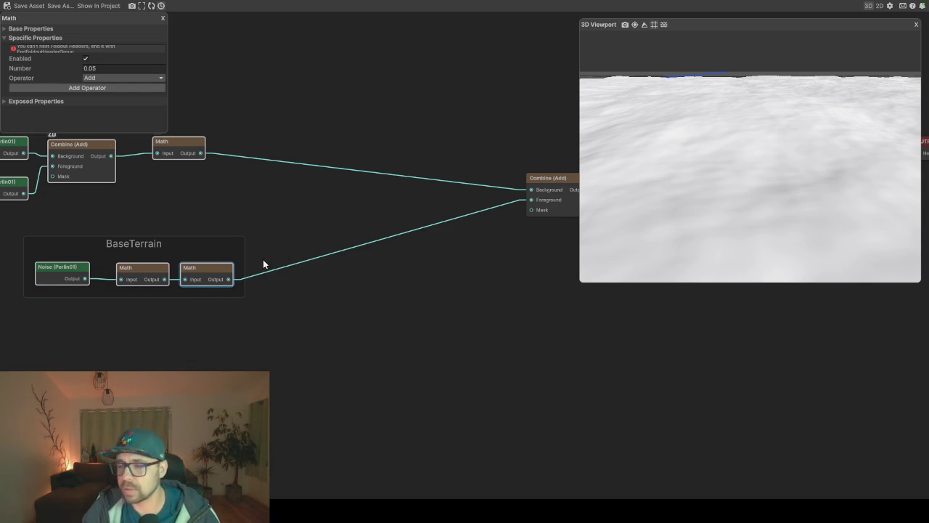
Preview the Combine (Add) node's blended output as height in the 3D viewport
{"action": "scroll", "coordinate": [326, 279], "scroll_direction": "right", "scroll_amount": 2}
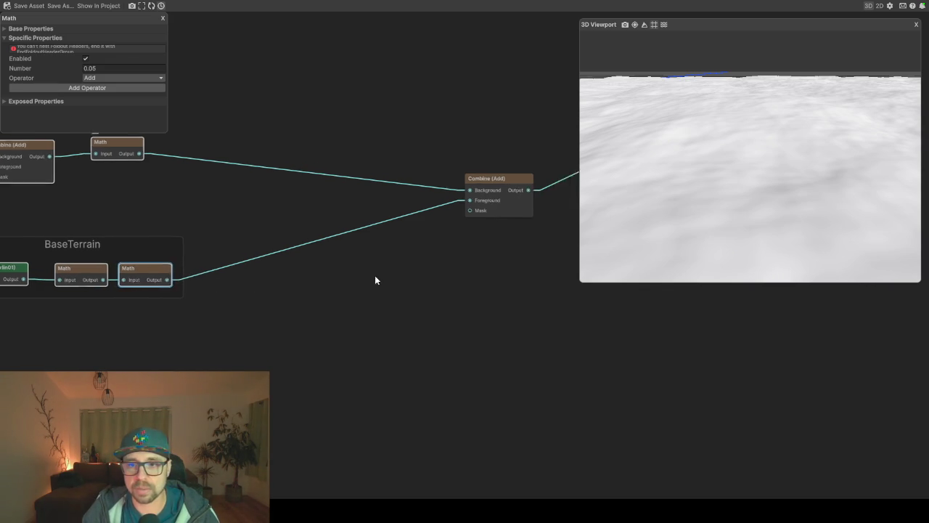
{"action": "scroll", "coordinate": [374, 279], "scroll_direction": "right", "scroll_amount": 1}
{"action": "right_click", "coordinate": [468, 193]}
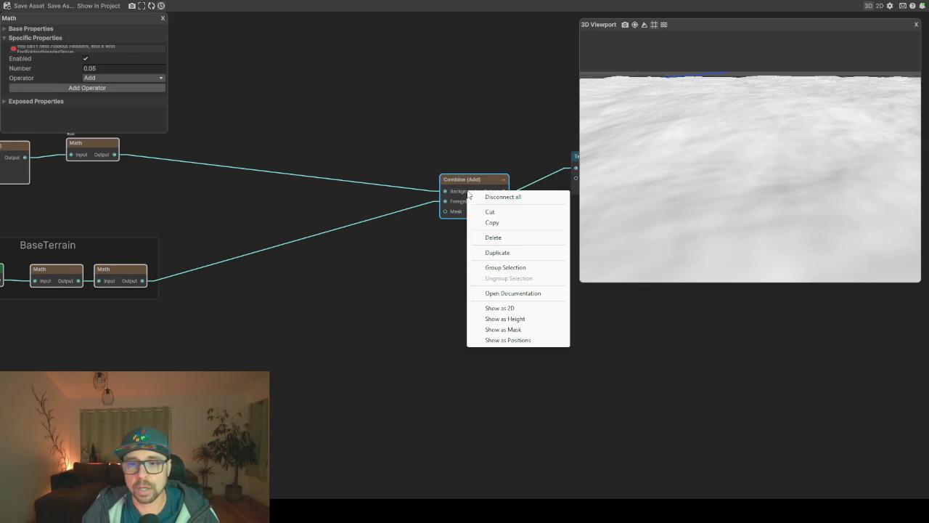
{"action": "left_click", "coordinate": [518, 320]}
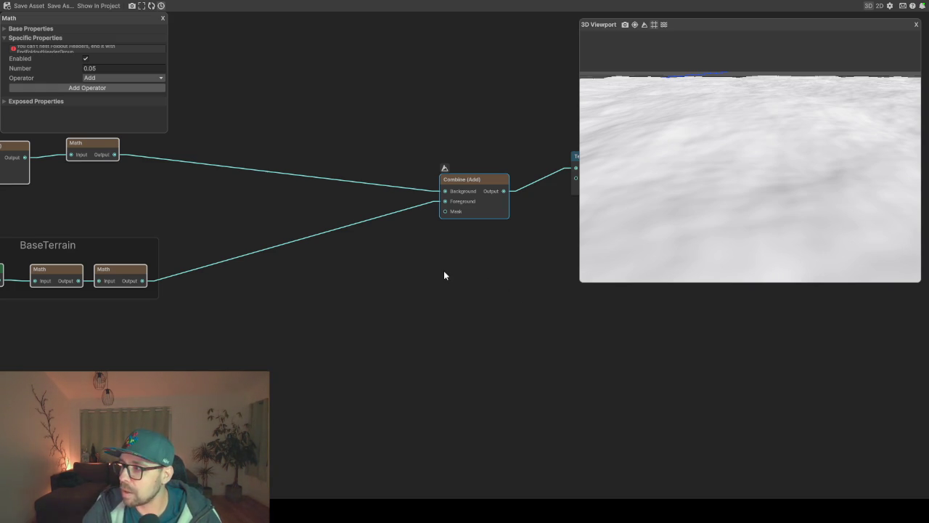
Orbit over the Combine terrain preview, then show Hydraulic Erosion's output as height instead
{"action": "left_click_drag", "start_coordinate": [483, 268], "coordinate": [424, 296]}
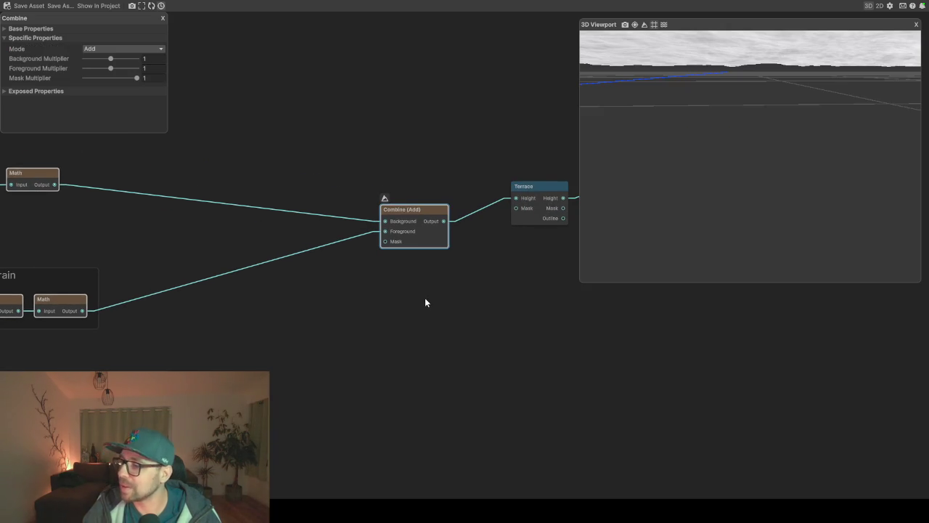
{"action": "mouse_move", "coordinate": [653, 182]}
{"action": "left_mouse_down"}
{"action": "mouse_move", "coordinate": [721, 143]}
{"action": "mouse_move", "coordinate": [734, 104]}
{"action": "mouse_move", "coordinate": [732, 137]}
{"action": "mouse_move", "coordinate": [701, 168]}
{"action": "mouse_move", "coordinate": [641, 162]}
{"action": "mouse_move", "coordinate": [691, 164]}
{"action": "left_mouse_up"}
{"action": "mouse_move", "coordinate": [703, 154]}
{"action": "left_mouse_down"}
{"action": "mouse_move", "coordinate": [799, 155]}
{"action": "mouse_move", "coordinate": [761, 160]}
{"action": "mouse_move", "coordinate": [720, 121]}
{"action": "mouse_move", "coordinate": [755, 138]}
{"action": "mouse_move", "coordinate": [832, 131]}
{"action": "mouse_move", "coordinate": [765, 162]}
{"action": "mouse_move", "coordinate": [740, 156]}
{"action": "mouse_move", "coordinate": [711, 166]}
{"action": "mouse_move", "coordinate": [712, 182]}
{"action": "mouse_move", "coordinate": [883, 185]}
{"action": "left_mouse_up"}
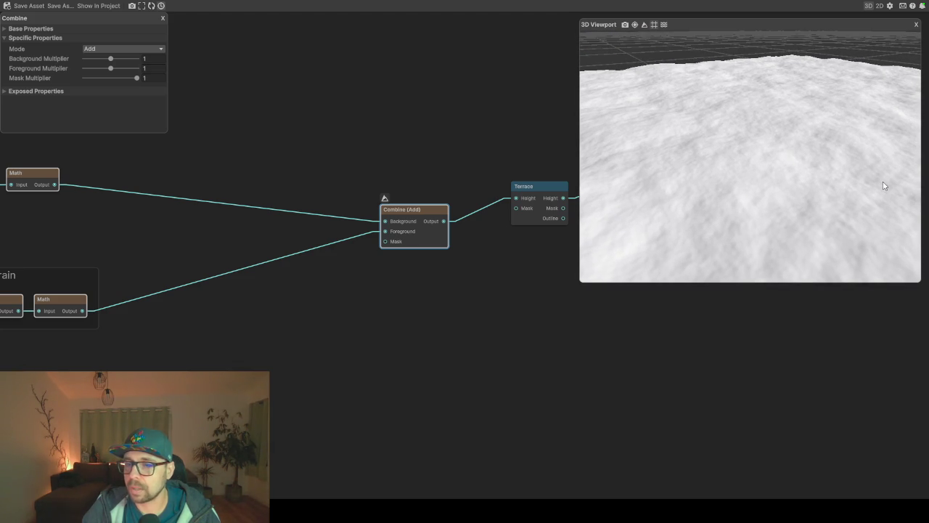
{"action": "left_click_drag", "start_coordinate": [516, 322], "coordinate": [264, 317]}
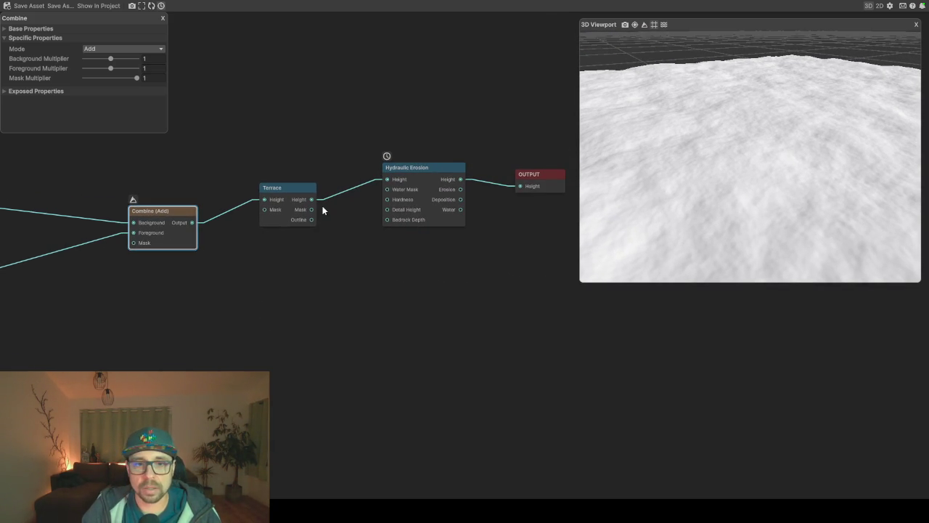
{"action": "right_click", "coordinate": [429, 175]}
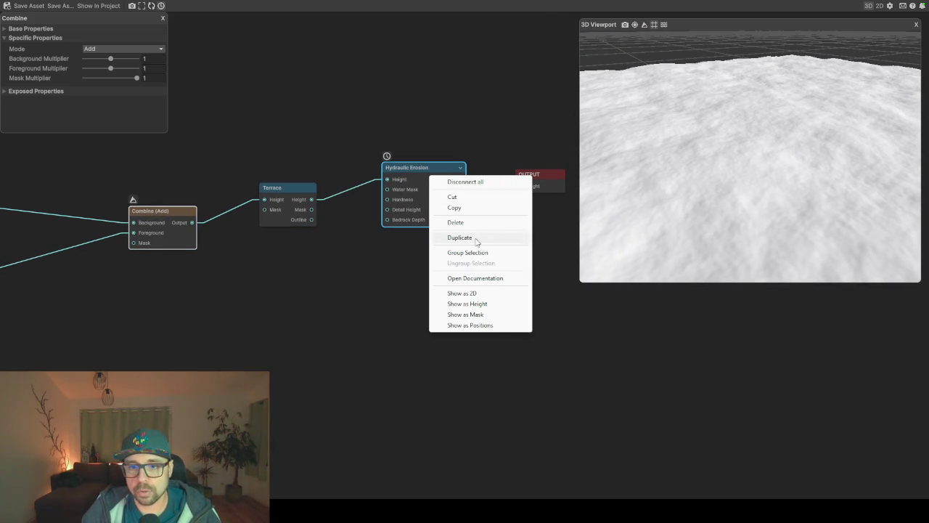
{"action": "left_click", "coordinate": [484, 305]}
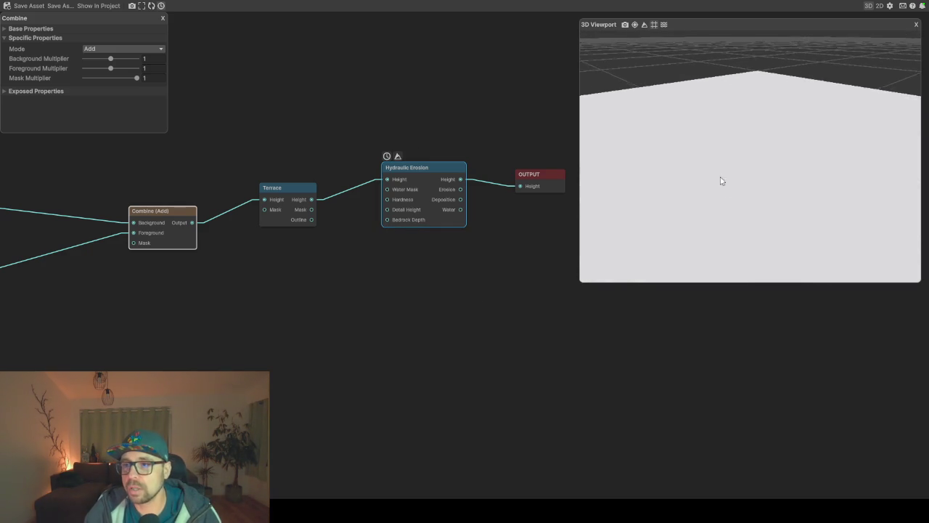
Wire the Combine output straight into Hydraulic Erosion's Height input and delete the Terrace node
{"action": "mouse_move", "coordinate": [752, 209]}
{"action": "left_mouse_down"}
{"action": "mouse_move", "coordinate": [740, 182]}
{"action": "mouse_move", "coordinate": [734, 85]}
{"action": "mouse_move", "coordinate": [750, 56]}
{"action": "mouse_move", "coordinate": [763, 88]}
{"action": "mouse_move", "coordinate": [762, 168]}
{"action": "mouse_move", "coordinate": [753, 90]}
{"action": "left_mouse_up"}
{"action": "mouse_move", "coordinate": [265, 199]}
{"action": "left_mouse_down"}
{"action": "mouse_move", "coordinate": [254, 201]}
{"action": "mouse_move", "coordinate": [383, 179]}
{"action": "left_mouse_up"}
{"action": "left_click_drag", "start_coordinate": [290, 189], "coordinate": [278, 260]}
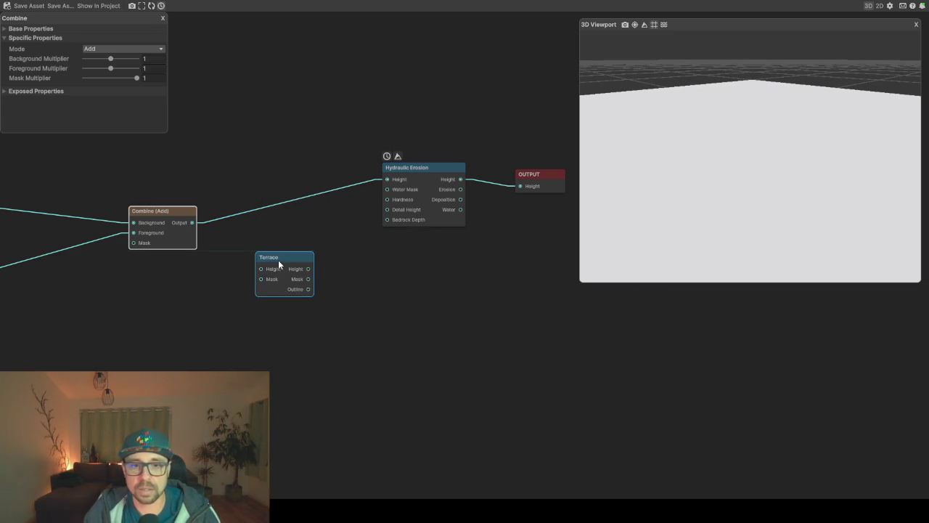
{"action": "key", "text": "Delete"}
Shrink and reposition the 3D preview panel so the erosion nodes are uncovered
{"action": "mouse_move", "coordinate": [736, 150]}
{"action": "left_mouse_down"}
{"action": "mouse_move", "coordinate": [837, 170]}
{"action": "mouse_move", "coordinate": [757, 191]}
{"action": "mouse_move", "coordinate": [749, 171]}
{"action": "mouse_move", "coordinate": [697, 162]}
{"action": "mouse_move", "coordinate": [750, 153]}
{"action": "mouse_move", "coordinate": [711, 152]}
{"action": "mouse_move", "coordinate": [669, 160]}
{"action": "mouse_move", "coordinate": [661, 179]}
{"action": "mouse_move", "coordinate": [731, 204]}
{"action": "mouse_move", "coordinate": [769, 75]}
{"action": "mouse_move", "coordinate": [766, 118]}
{"action": "mouse_move", "coordinate": [777, 120]}
{"action": "left_mouse_up"}
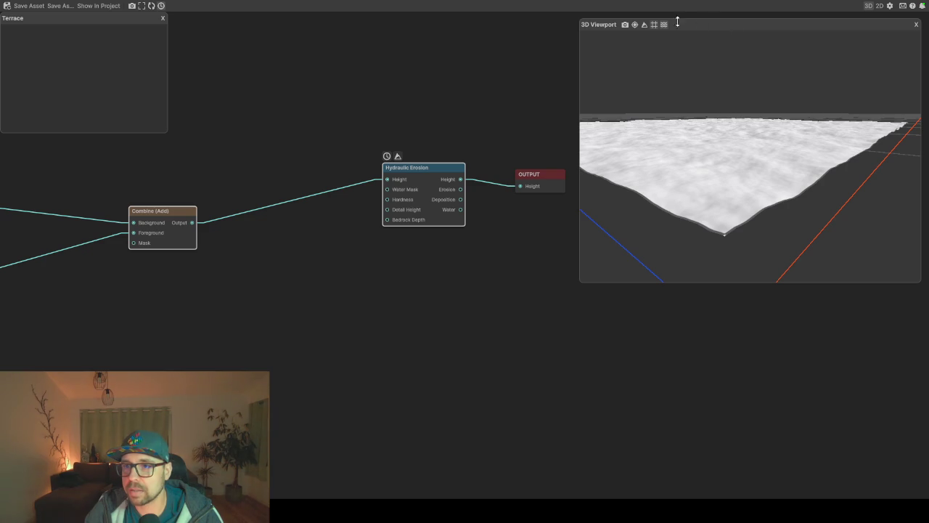
{"action": "mouse_move", "coordinate": [674, 27]}
{"action": "left_mouse_down"}
{"action": "mouse_move", "coordinate": [576, 42]}
{"action": "mouse_move", "coordinate": [741, 33]}
{"action": "mouse_move", "coordinate": [661, 41]}
{"action": "left_mouse_up"}
{"action": "mouse_move", "coordinate": [635, 87]}
{"action": "left_mouse_down"}
{"action": "mouse_move", "coordinate": [501, 191]}
{"action": "mouse_move", "coordinate": [152, 191]}
{"action": "mouse_move", "coordinate": [79, 176]}
{"action": "left_mouse_up"}
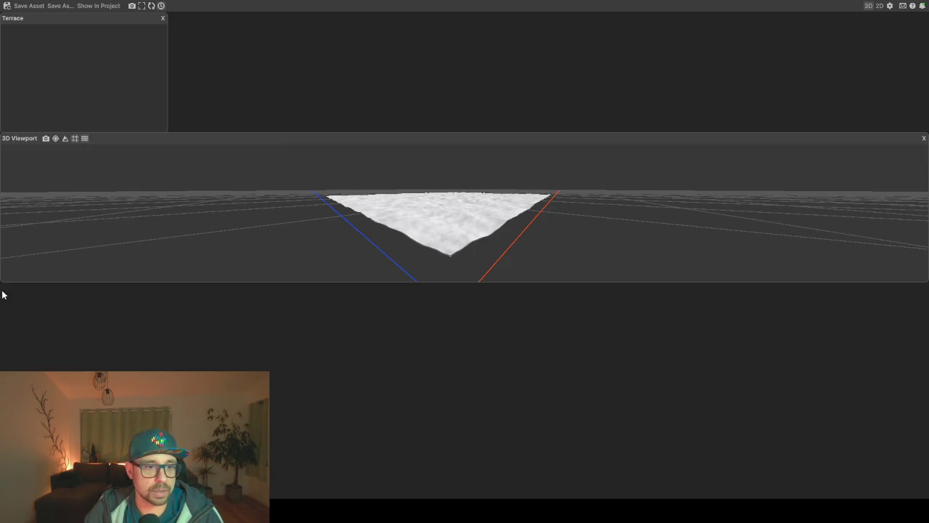
{"action": "left_click_drag", "start_coordinate": [3, 283], "coordinate": [72, 211]}
{"action": "left_click_drag", "start_coordinate": [239, 142], "coordinate": [378, 125]}
{"action": "left_click_drag", "start_coordinate": [616, 190], "coordinate": [374, 189]}
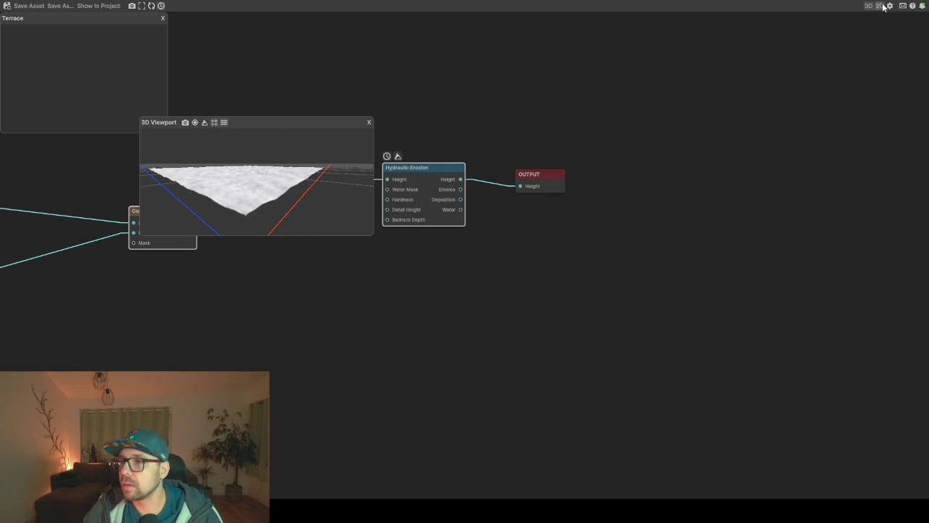
Set the graph editor's preview Water Level to 20
{"action": "left_click", "coordinate": [889, 5]}
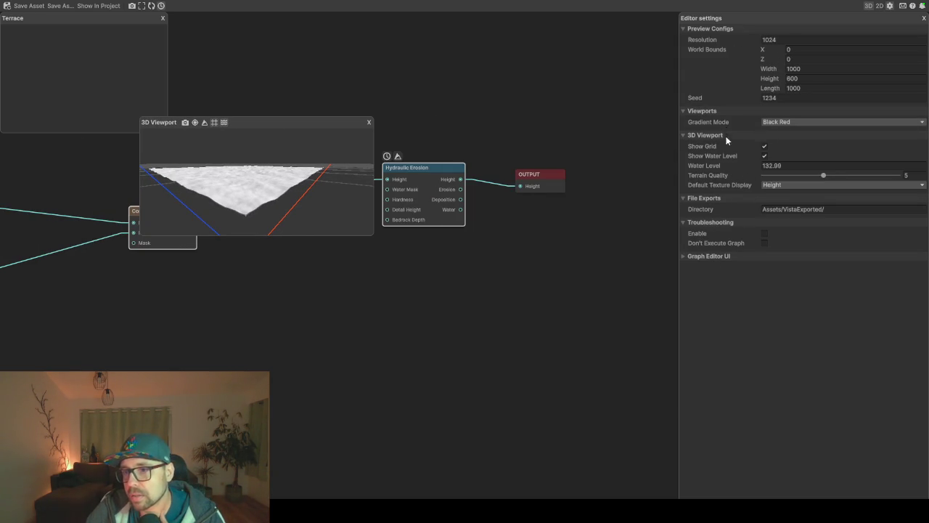
{"action": "left_click", "coordinate": [774, 167]}
{"action": "type", "text": "20"}
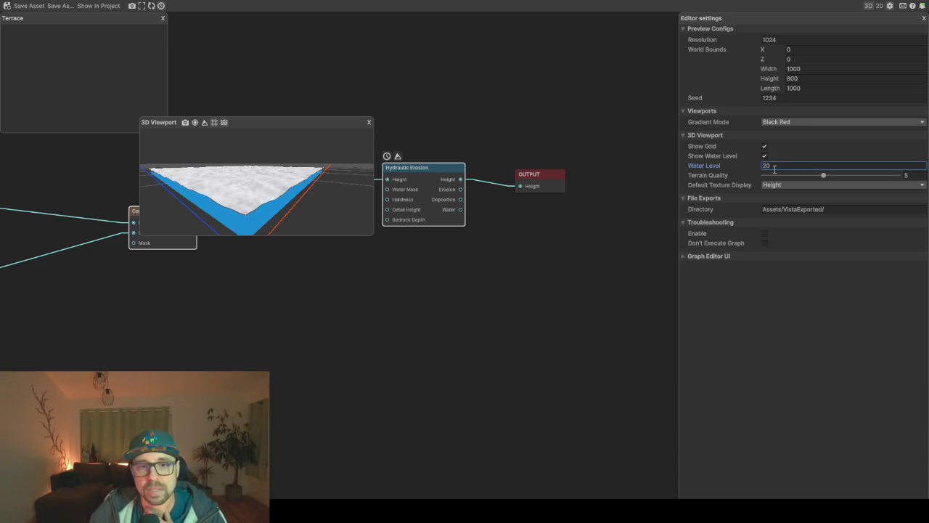
Enlarge the 3D preview and lower the camera to horizon level over the water
{"action": "left_click_drag", "start_coordinate": [308, 114], "coordinate": [304, 36]}
{"action": "mouse_move", "coordinate": [303, 233]}
{"action": "left_mouse_down"}
{"action": "mouse_move", "coordinate": [294, 307]}
{"action": "mouse_move", "coordinate": [308, 355]}
{"action": "left_mouse_up"}
{"action": "left_click_drag", "start_coordinate": [373, 259], "coordinate": [570, 251]}
{"action": "mouse_move", "coordinate": [393, 230]}
{"action": "left_mouse_down"}
{"action": "mouse_move", "coordinate": [400, 137]}
{"action": "mouse_move", "coordinate": [371, 188]}
{"action": "mouse_move", "coordinate": [375, 240]}
{"action": "mouse_move", "coordinate": [396, 116]}
{"action": "mouse_move", "coordinate": [388, 236]}
{"action": "mouse_move", "coordinate": [344, 291]}
{"action": "mouse_move", "coordinate": [375, 257]}
{"action": "mouse_move", "coordinate": [388, 191]}
{"action": "mouse_move", "coordinate": [386, 261]}
{"action": "mouse_move", "coordinate": [374, 234]}
{"action": "mouse_move", "coordinate": [354, 222]}
{"action": "mouse_move", "coordinate": [341, 242]}
{"action": "left_mouse_up"}
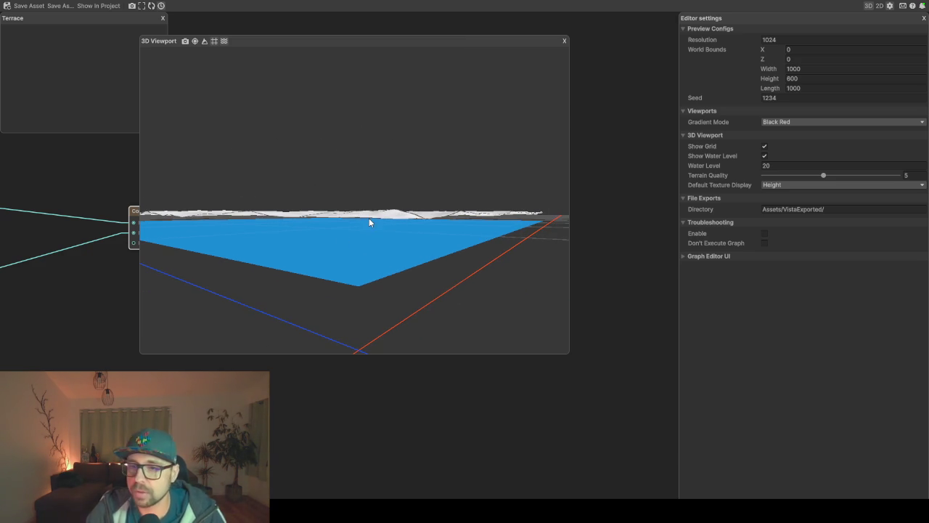
Close the 3D preview and move the OUTPUT node further right
{"action": "left_click", "coordinate": [564, 42]}
{"action": "left_click_drag", "start_coordinate": [524, 176], "coordinate": [566, 167]}
{"action": "left_click", "coordinate": [418, 168]}
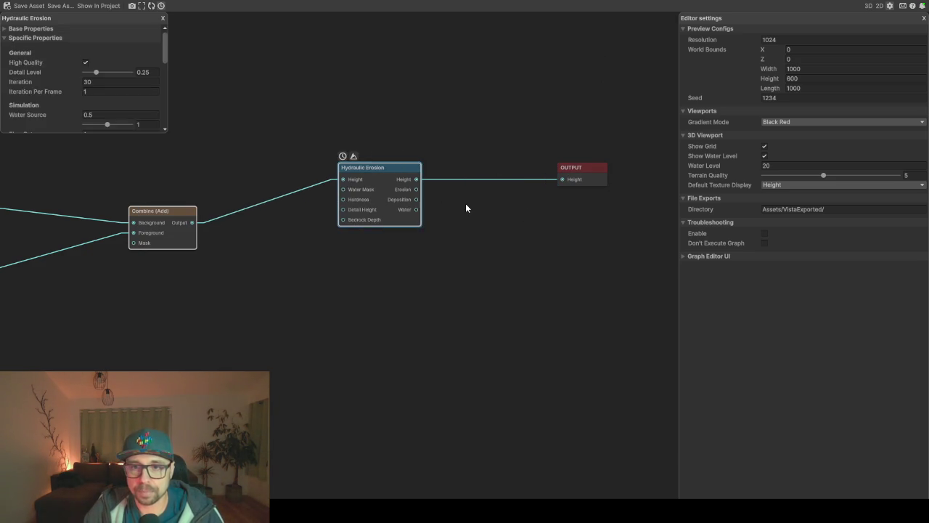
{"action": "left_click", "coordinate": [466, 208]}
Drop a Remap node onto the Hydraulic Erosion–OUTPUT wire, then check the water value in the notes
{"action": "key", "text": "space"}
{"action": "type", "text": "re"}
{"action": "key", "text": "Down"}
{"action": "key", "text": "Down"}
{"action": "key", "text": "Return"}
{"action": "left_click_drag", "start_coordinate": [466, 208], "coordinate": [464, 175]}
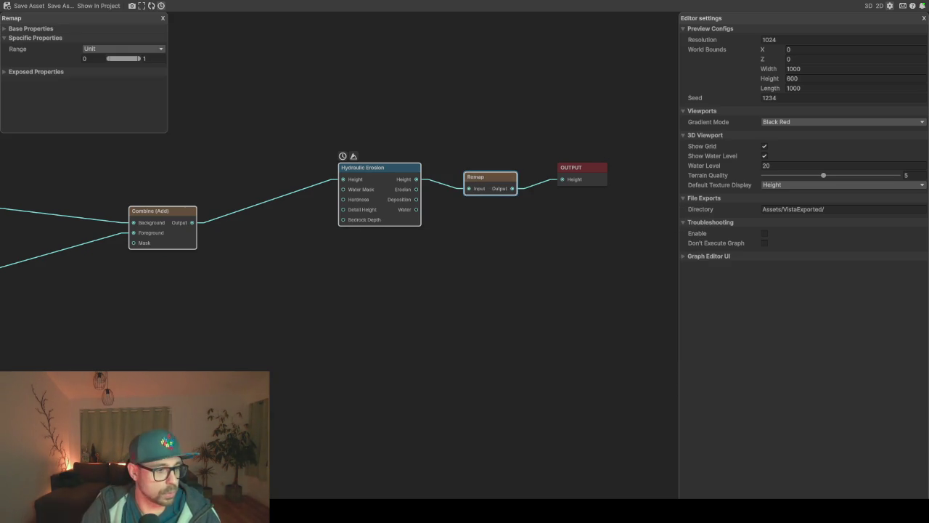
{"action": "key", "text": "alt+Tab"}
{"action": "left_click", "coordinate": [564, 178]}
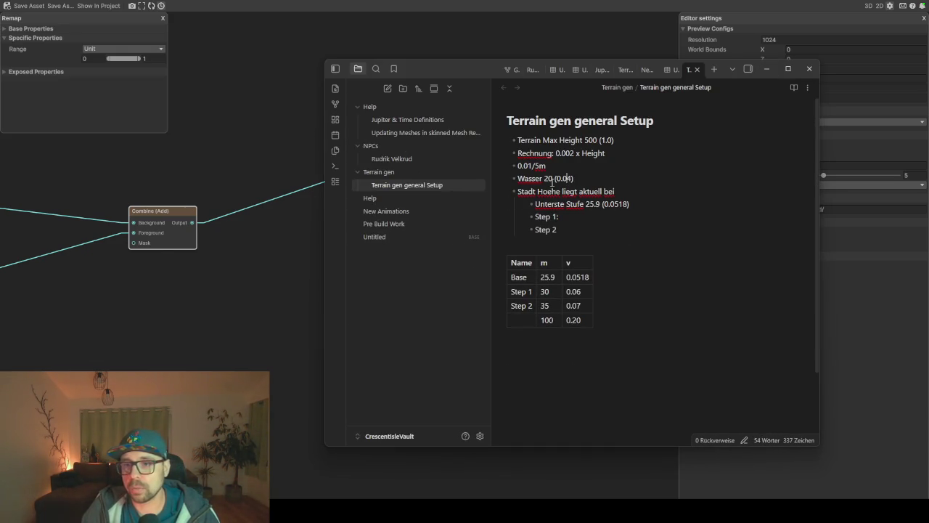
{"action": "left_click_drag", "start_coordinate": [573, 178], "coordinate": [560, 178]}
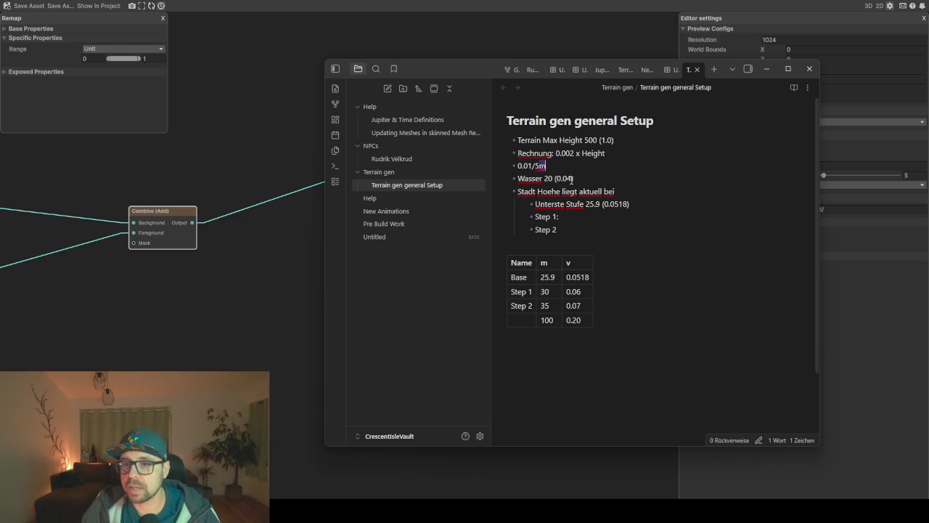
{"action": "left_click", "coordinate": [572, 177]}
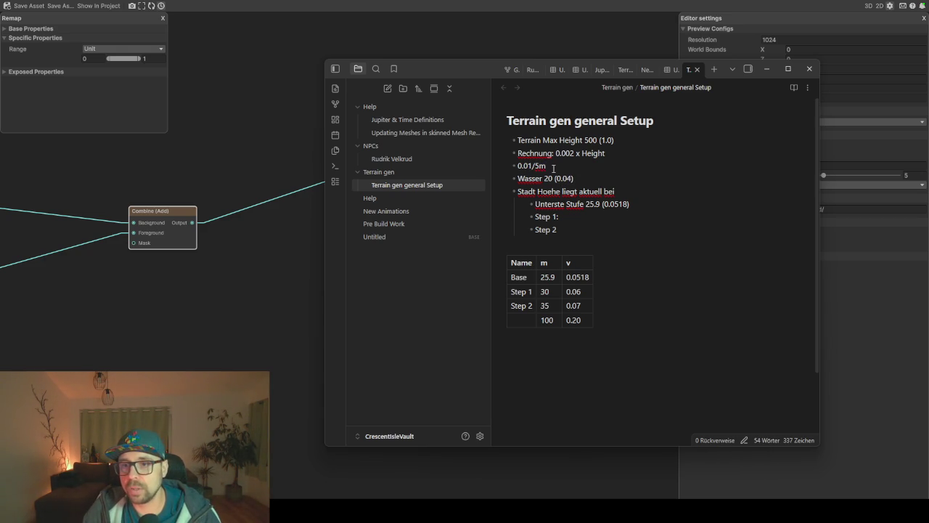
{"action": "left_click_drag", "start_coordinate": [538, 165], "coordinate": [542, 165]}
{"action": "left_click", "coordinate": [571, 178]}
Hide the notes, enter the Remap range 0.041 to 0.053, deselect the node and leave fullscreen
{"action": "left_click", "coordinate": [766, 70]}
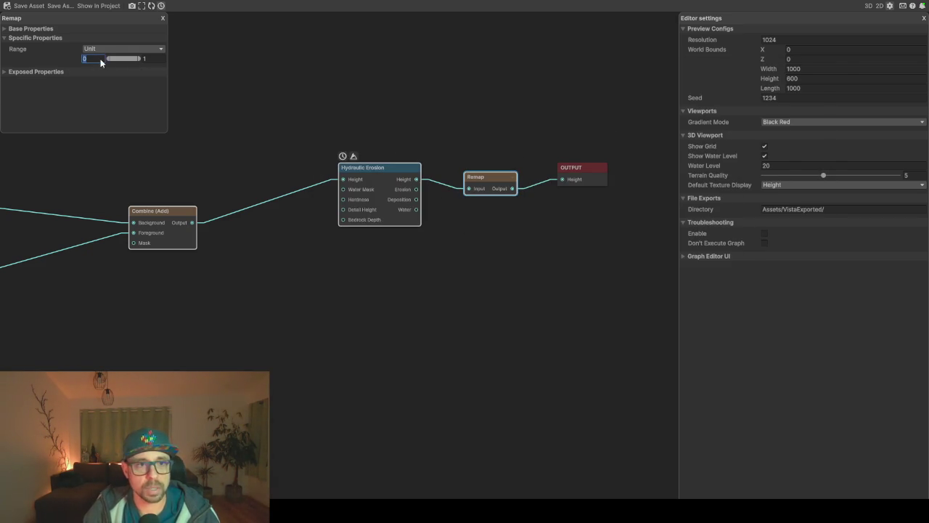
{"action": "type", "text": "0.04"}
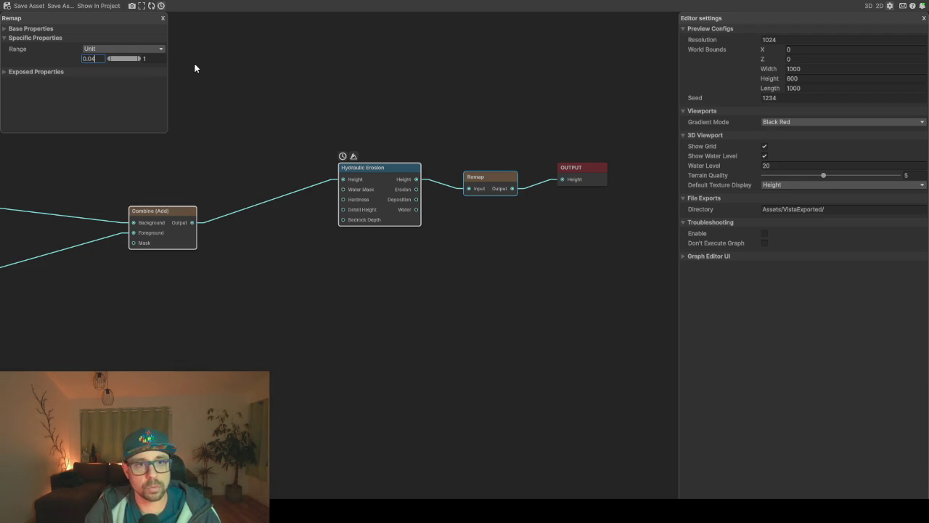
{"action": "type", "text": "1"}
{"action": "type", "text": "0.0"}
{"action": "type", "text": "53"}
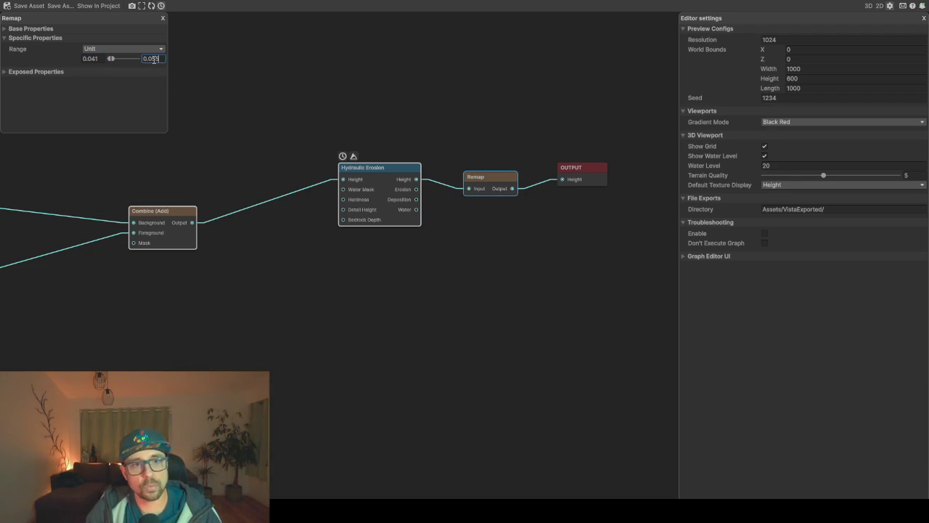
{"action": "left_click", "coordinate": [163, 100]}
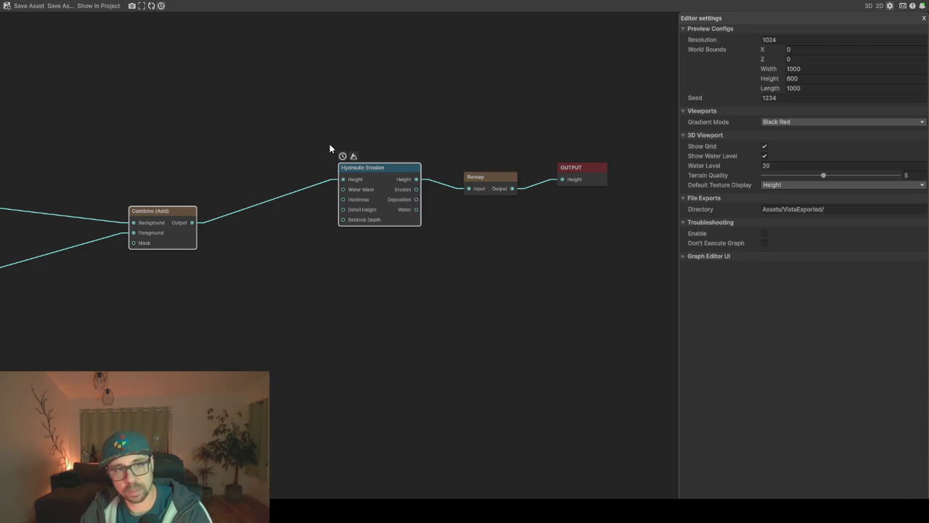
{"action": "key", "text": "F11"}
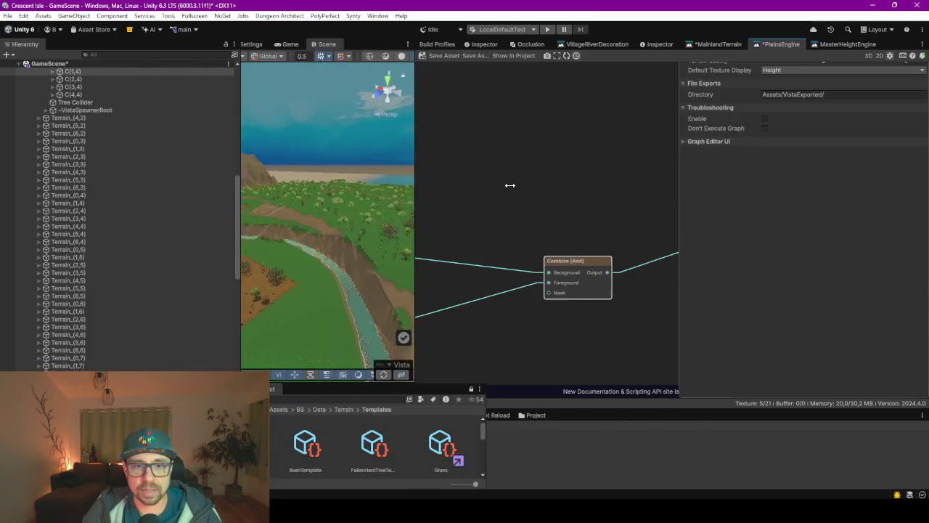
Widen the Scene view and select the Terrain_(2,2) tile, collapsing its children
{"action": "left_click_drag", "start_coordinate": [261, 244], "coordinate": [98, 245]}
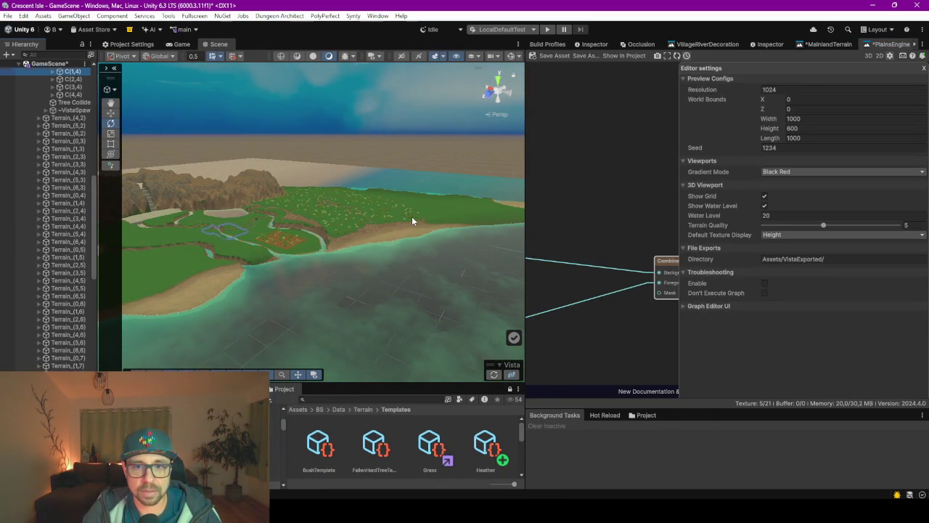
{"action": "left_click", "coordinate": [411, 218]}
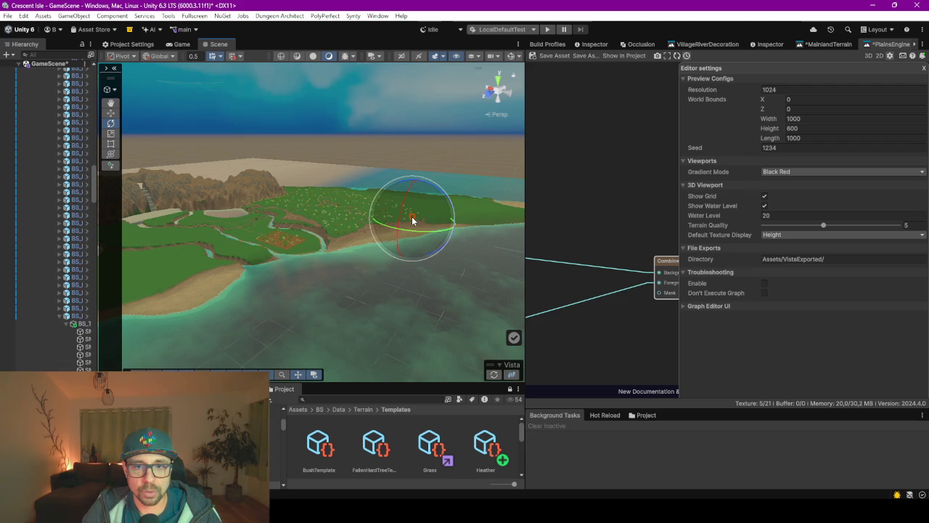
{"action": "left_click", "coordinate": [458, 224]}
{"action": "left_click", "coordinate": [234, 283]}
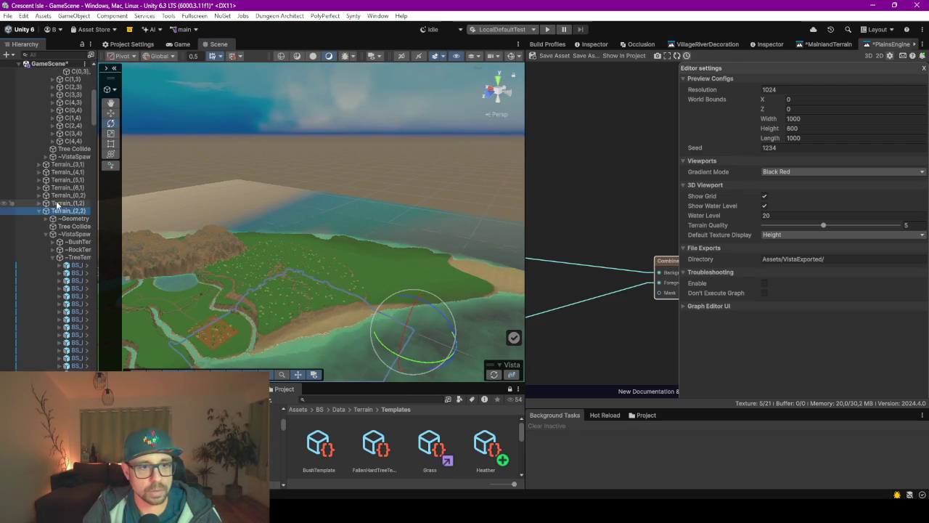
{"action": "left_click", "coordinate": [39, 211]}
Collapse the Terrain_(2,1) and Terrain_(3,2) lists and orbit the camera over the beach coastline
{"action": "left_click", "coordinate": [376, 281]}
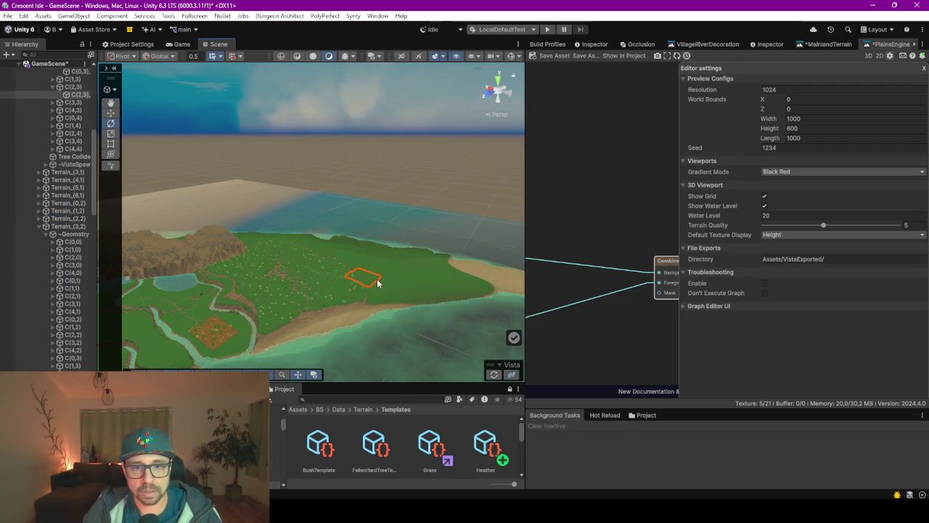
{"action": "scroll", "coordinate": [63, 114], "scroll_direction": "up", "scroll_amount": 5}
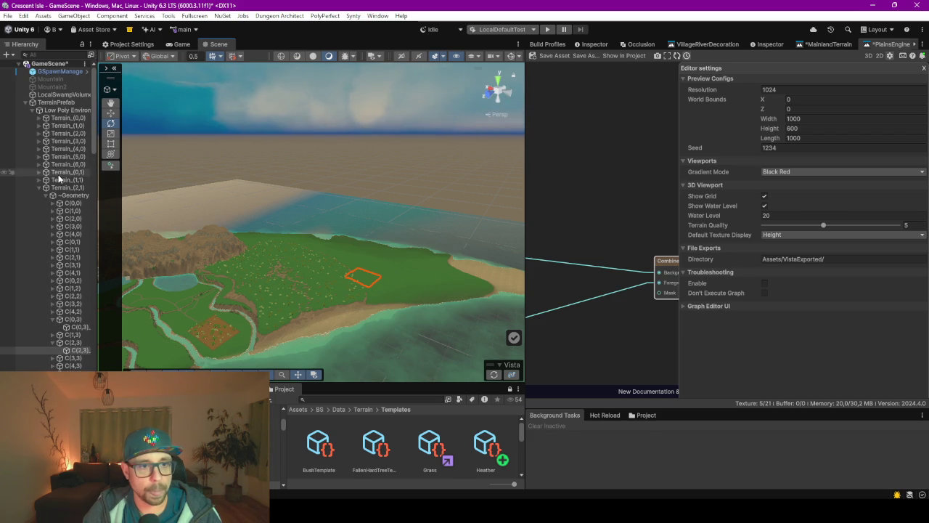
{"action": "left_click", "coordinate": [43, 188]}
{"action": "left_click", "coordinate": [40, 188]}
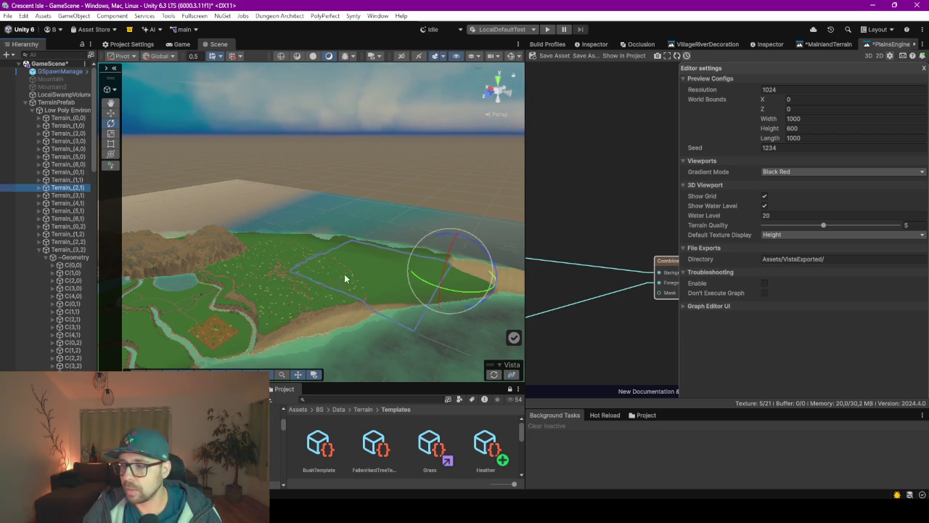
{"action": "mouse_move", "coordinate": [332, 270]}
{"action": "left_mouse_down"}
{"action": "mouse_move", "coordinate": [361, 320]}
{"action": "mouse_move", "coordinate": [388, 317]}
{"action": "mouse_move", "coordinate": [296, 315]}
{"action": "mouse_move", "coordinate": [280, 284]}
{"action": "mouse_move", "coordinate": [335, 317]}
{"action": "left_mouse_up"}
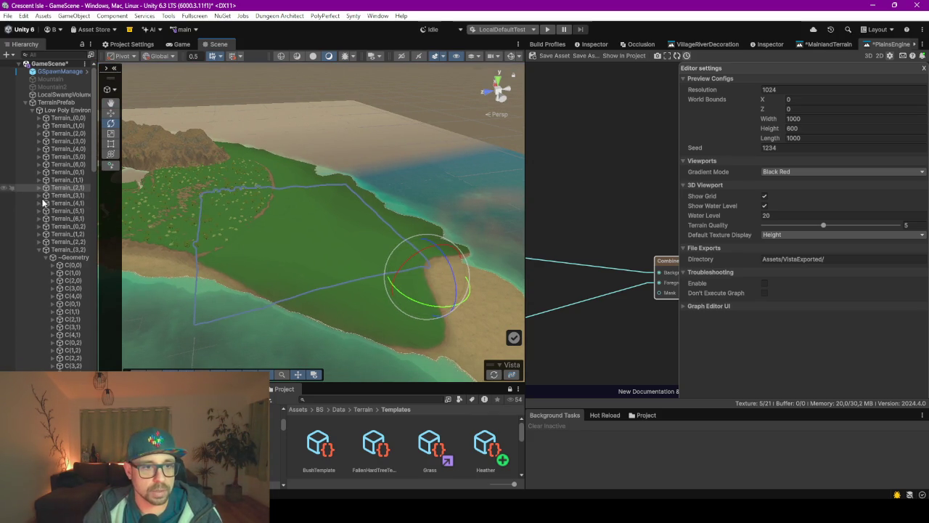
{"action": "left_click", "coordinate": [39, 249]}
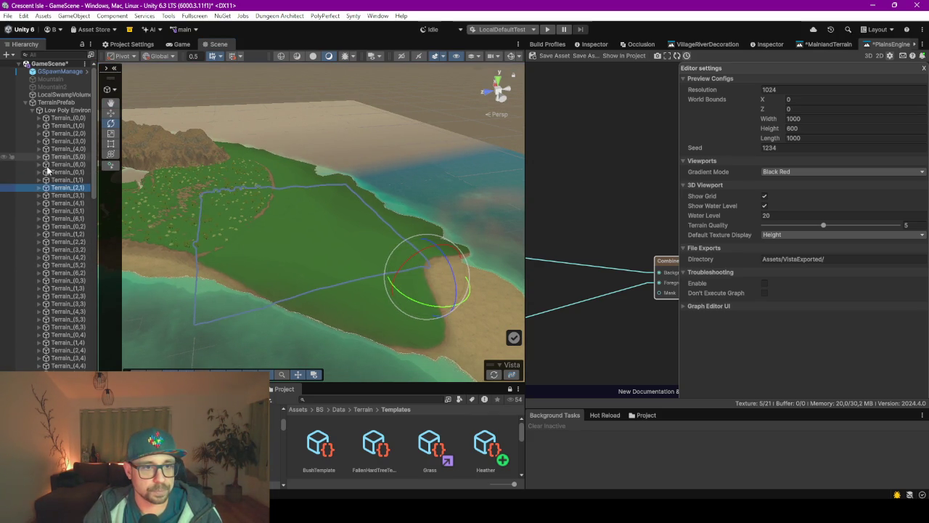
Select all tiles from Terrain_(0,0) through Terrain_(6,8) and deactivate them
{"action": "left_click", "coordinate": [63, 118]}
{"action": "scroll", "coordinate": [55, 156], "scroll_direction": "down", "scroll_amount": 10}
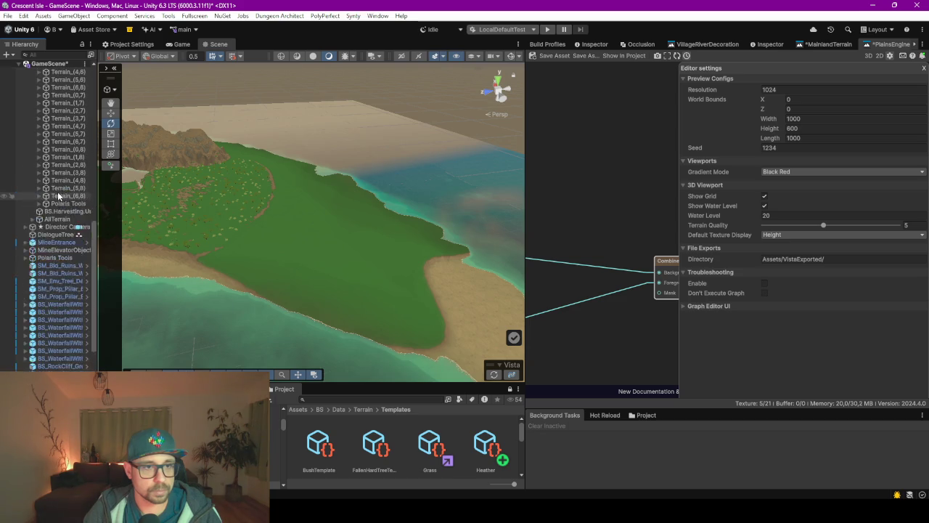
{"action": "left_click", "coordinate": [69, 312], "text": "shift"}
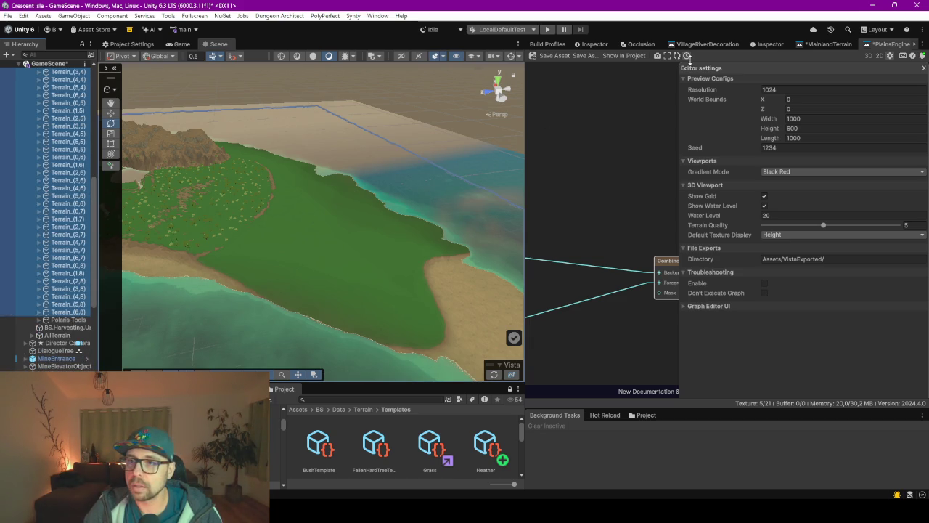
{"action": "left_click", "coordinate": [773, 45]}
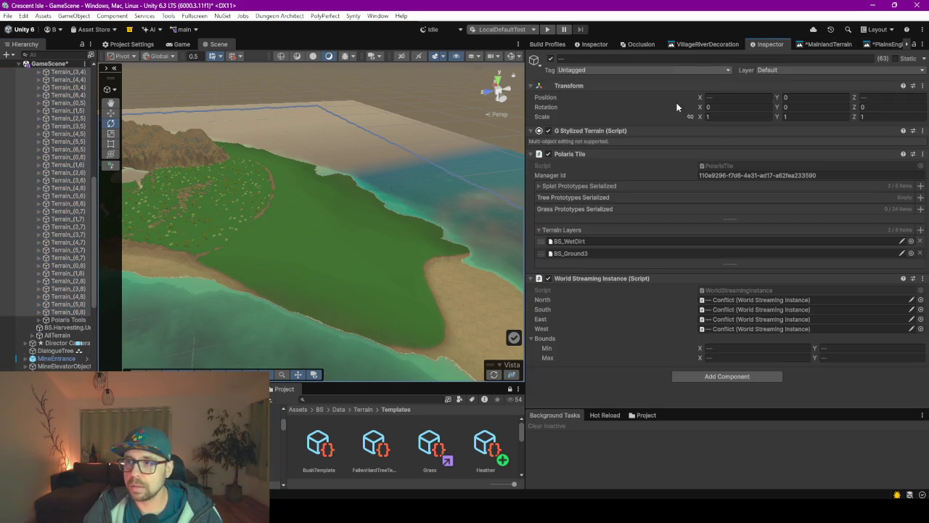
{"action": "left_click", "coordinate": [550, 58]}
Reactivate only Terrain_(2,1), frame it in the Scene view, and bring up the PlainsEngine graph
{"action": "left_click", "coordinate": [59, 111]}
{"action": "scroll", "coordinate": [57, 132], "scroll_direction": "up", "scroll_amount": 5}
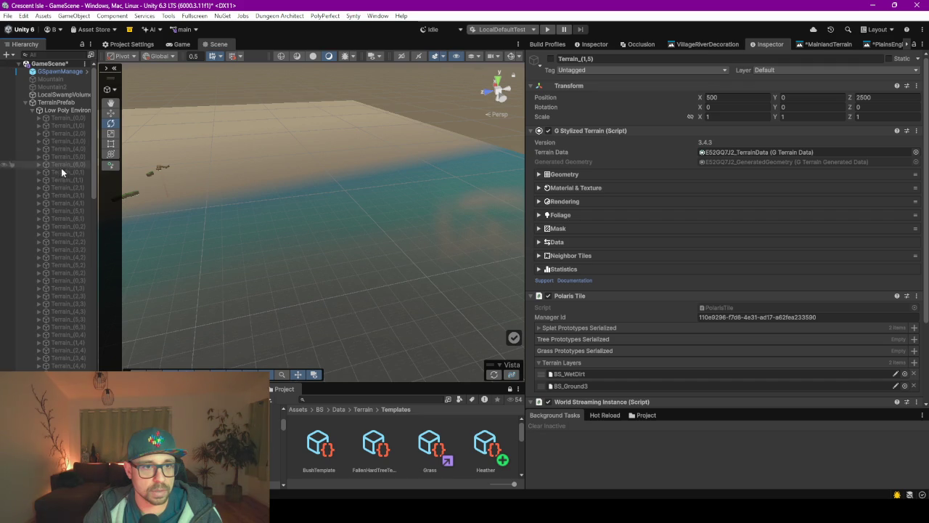
{"action": "left_click", "coordinate": [61, 188]}
{"action": "left_click", "coordinate": [551, 58]}
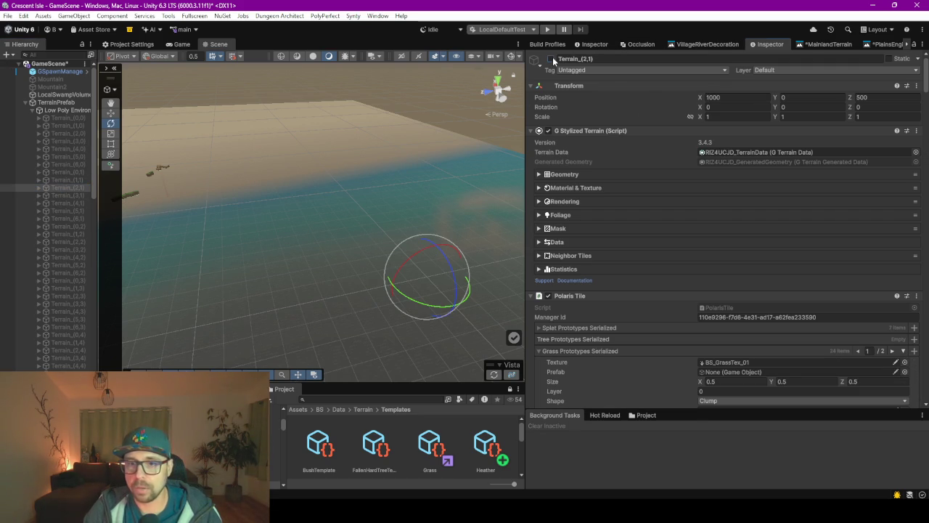
{"action": "key", "text": "f"}
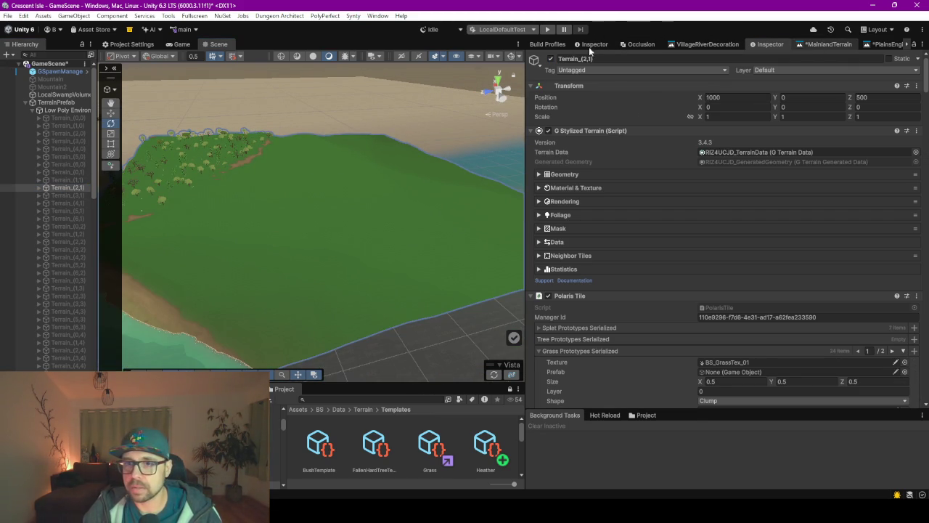
{"action": "left_click", "coordinate": [828, 44]}
{"action": "left_click", "coordinate": [887, 45]}
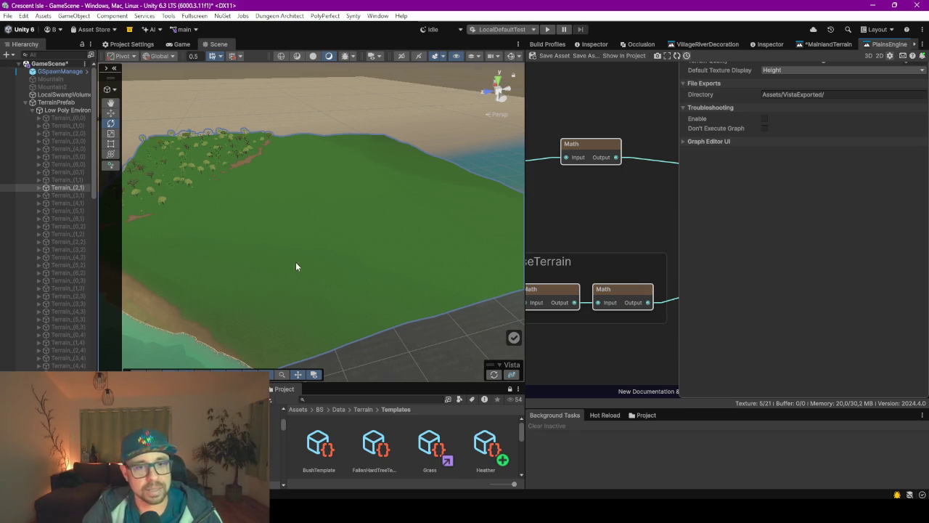
Zoom the Scene view and force Vista to regenerate the Terrain_(2,1) tile
{"action": "scroll", "coordinate": [316, 283], "scroll_direction": "up", "scroll_amount": 2}
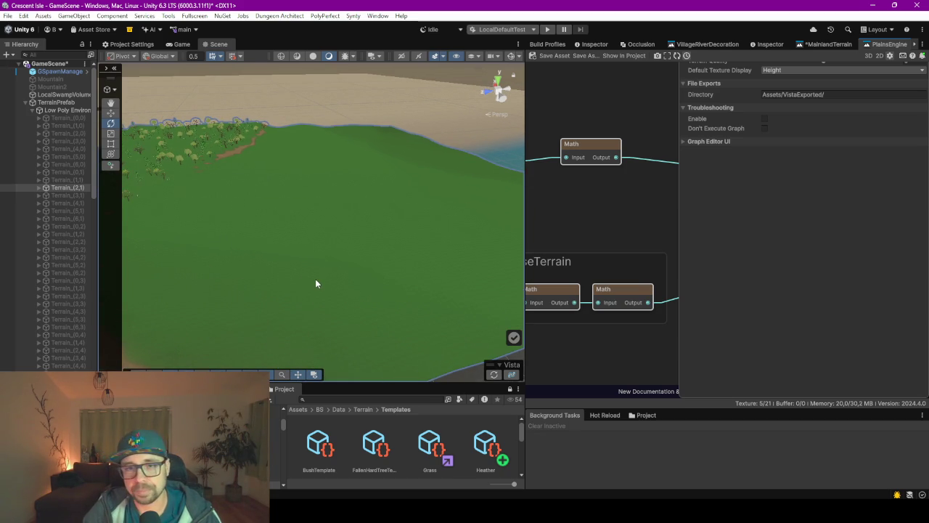
{"action": "scroll", "coordinate": [315, 284], "scroll_direction": "down", "scroll_amount": 2}
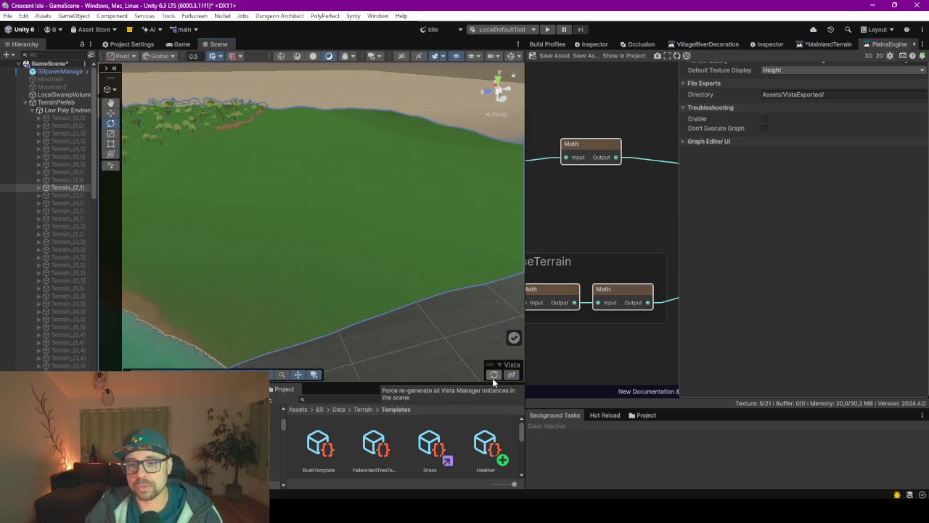
{"action": "left_click", "coordinate": [492, 374]}
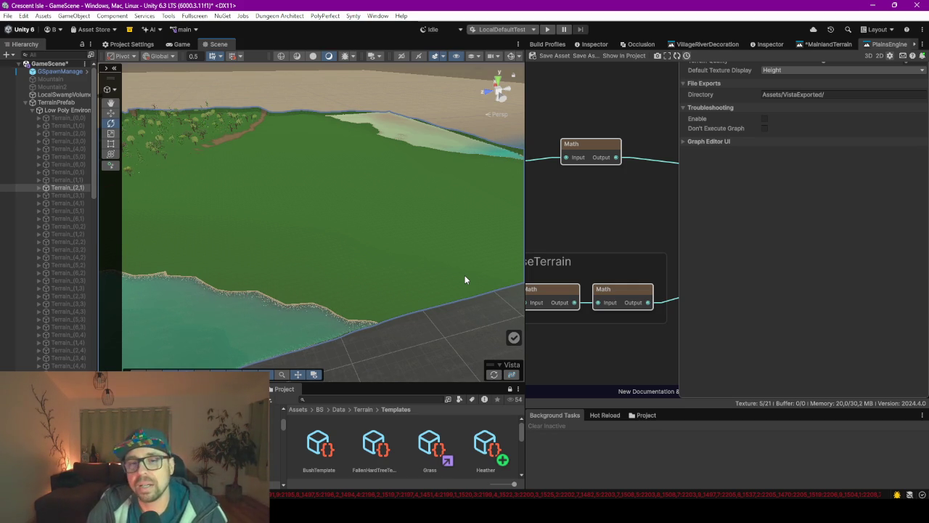
{"action": "mouse_move", "coordinate": [394, 218]}
{"action": "left_mouse_down"}
{"action": "mouse_move", "coordinate": [253, 208]}
{"action": "mouse_move", "coordinate": [276, 224]}
{"action": "mouse_move", "coordinate": [293, 211]}
{"action": "mouse_move", "coordinate": [395, 205]}
{"action": "mouse_move", "coordinate": [423, 222]}
{"action": "mouse_move", "coordinate": [485, 230]}
{"action": "mouse_move", "coordinate": [263, 208]}
{"action": "mouse_move", "coordinate": [362, 237]}
{"action": "mouse_move", "coordinate": [340, 198]}
{"action": "left_mouse_up"}
{"action": "scroll", "coordinate": [339, 199], "scroll_direction": "up", "scroll_amount": 5}
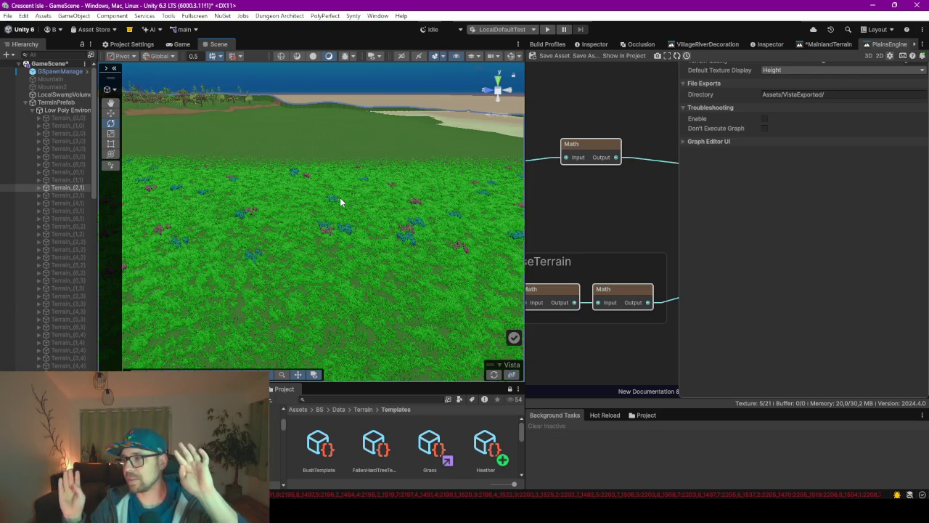
{"action": "mouse_move", "coordinate": [294, 227]}
{"action": "left_mouse_down"}
{"action": "mouse_move", "coordinate": [312, 230]}
{"action": "mouse_move", "coordinate": [317, 210]}
{"action": "mouse_move", "coordinate": [324, 232]}
{"action": "mouse_move", "coordinate": [387, 244]}
{"action": "mouse_move", "coordinate": [320, 230]}
{"action": "mouse_move", "coordinate": [320, 239]}
{"action": "mouse_move", "coordinate": [273, 216]}
{"action": "mouse_move", "coordinate": [319, 225]}
{"action": "mouse_move", "coordinate": [270, 211]}
{"action": "mouse_move", "coordinate": [359, 226]}
{"action": "mouse_move", "coordinate": [397, 214]}
{"action": "mouse_move", "coordinate": [298, 232]}
{"action": "mouse_move", "coordinate": [288, 218]}
{"action": "mouse_move", "coordinate": [298, 211]}
{"action": "mouse_move", "coordinate": [384, 253]}
{"action": "mouse_move", "coordinate": [379, 246]}
{"action": "left_mouse_up"}
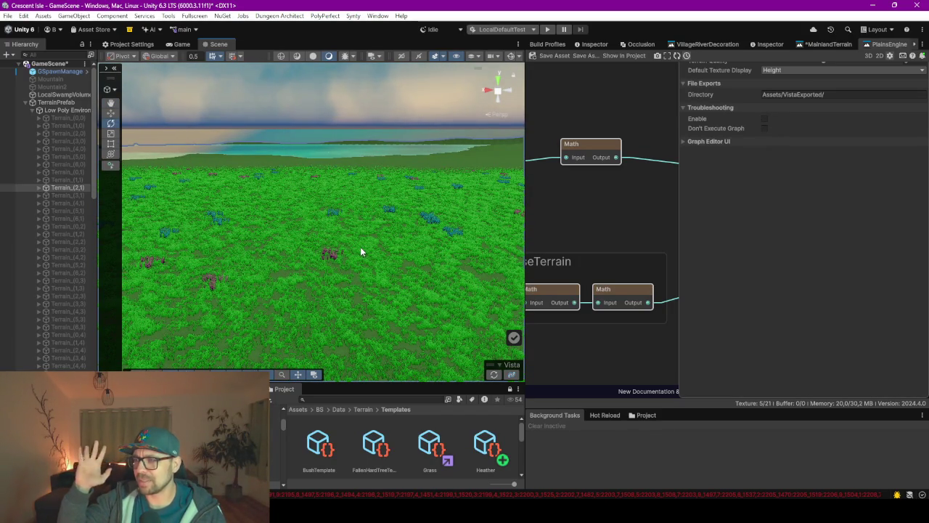
{"action": "mouse_move", "coordinate": [384, 249]}
{"action": "left_mouse_down"}
{"action": "mouse_move", "coordinate": [356, 238]}
{"action": "mouse_move", "coordinate": [397, 239]}
{"action": "mouse_move", "coordinate": [390, 259]}
{"action": "mouse_move", "coordinate": [334, 251]}
{"action": "mouse_move", "coordinate": [370, 253]}
{"action": "mouse_move", "coordinate": [152, 260]}
{"action": "mouse_move", "coordinate": [346, 189]}
{"action": "mouse_move", "coordinate": [363, 210]}
{"action": "mouse_move", "coordinate": [385, 214]}
{"action": "mouse_move", "coordinate": [334, 199]}
{"action": "mouse_move", "coordinate": [343, 240]}
{"action": "mouse_move", "coordinate": [390, 130]}
{"action": "left_mouse_up"}
{"action": "left_click", "coordinate": [390, 129]}
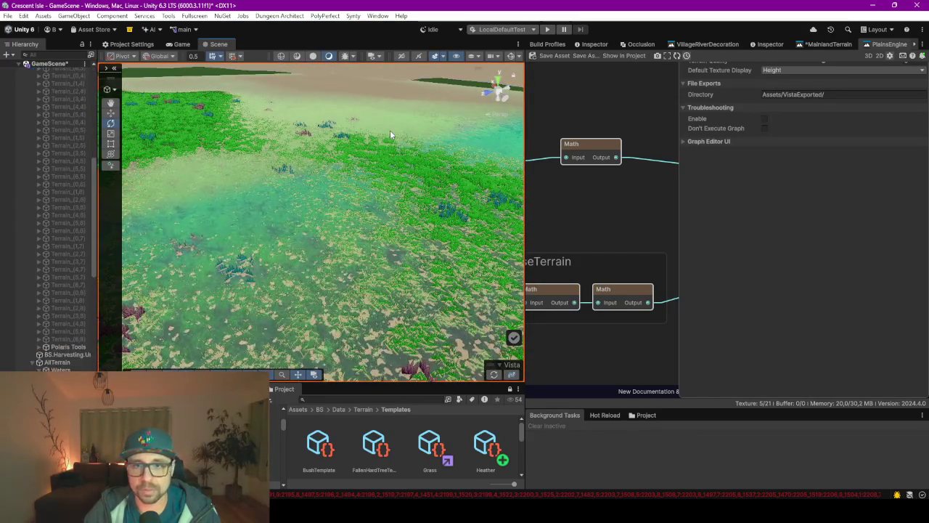
Show the OceanPlane with its Enchanted_Water 1 material and orbit the view toward the sea
{"action": "left_click", "coordinate": [762, 45]}
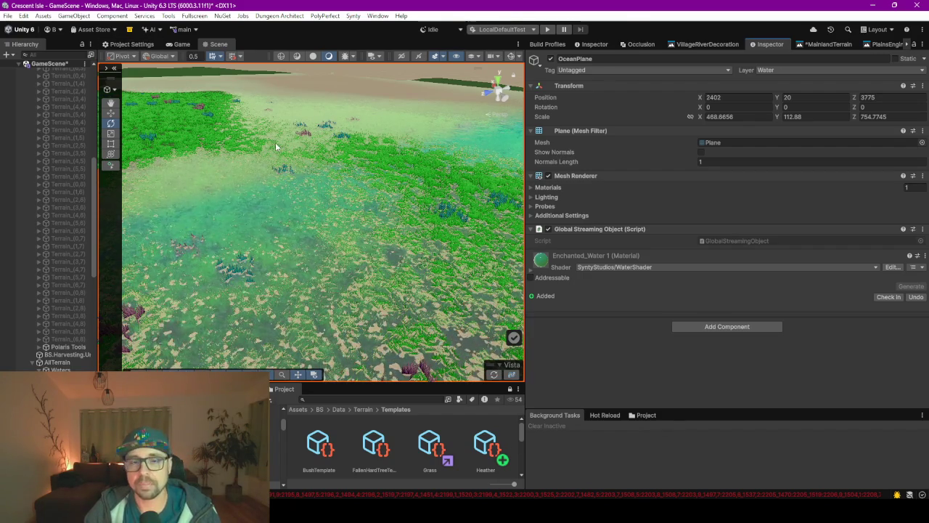
{"action": "mouse_move", "coordinate": [287, 230]}
{"action": "left_mouse_down"}
{"action": "mouse_move", "coordinate": [261, 190]}
{"action": "mouse_move", "coordinate": [245, 205]}
{"action": "mouse_move", "coordinate": [414, 234]}
{"action": "mouse_move", "coordinate": [254, 240]}
{"action": "mouse_move", "coordinate": [182, 206]}
{"action": "mouse_move", "coordinate": [204, 191]}
{"action": "mouse_move", "coordinate": [265, 201]}
{"action": "left_mouse_up"}
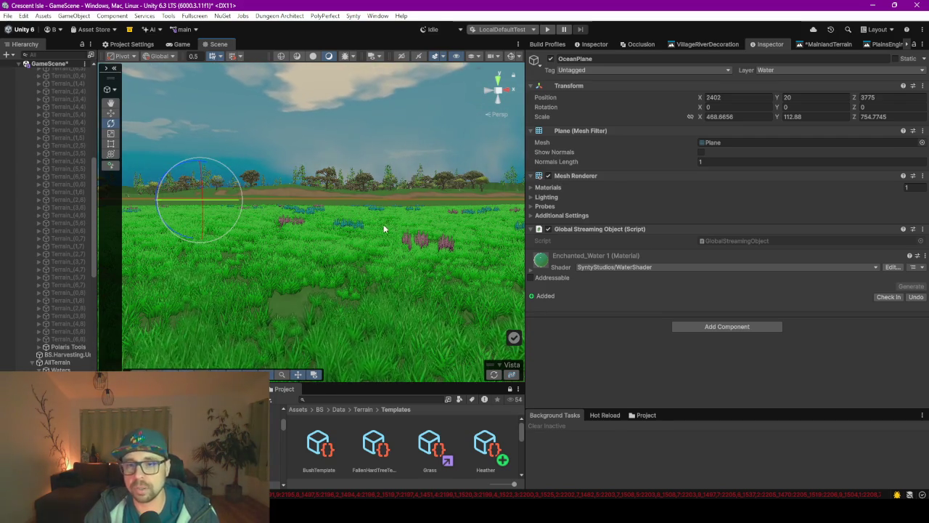
{"action": "mouse_move", "coordinate": [349, 241]}
{"action": "left_mouse_down"}
{"action": "mouse_move", "coordinate": [283, 244]}
{"action": "mouse_move", "coordinate": [309, 194]}
{"action": "left_mouse_up"}
{"action": "mouse_move", "coordinate": [370, 222]}
{"action": "left_mouse_down"}
{"action": "mouse_move", "coordinate": [321, 208]}
{"action": "mouse_move", "coordinate": [322, 224]}
{"action": "mouse_move", "coordinate": [336, 235]}
{"action": "mouse_move", "coordinate": [403, 236]}
{"action": "left_mouse_up"}
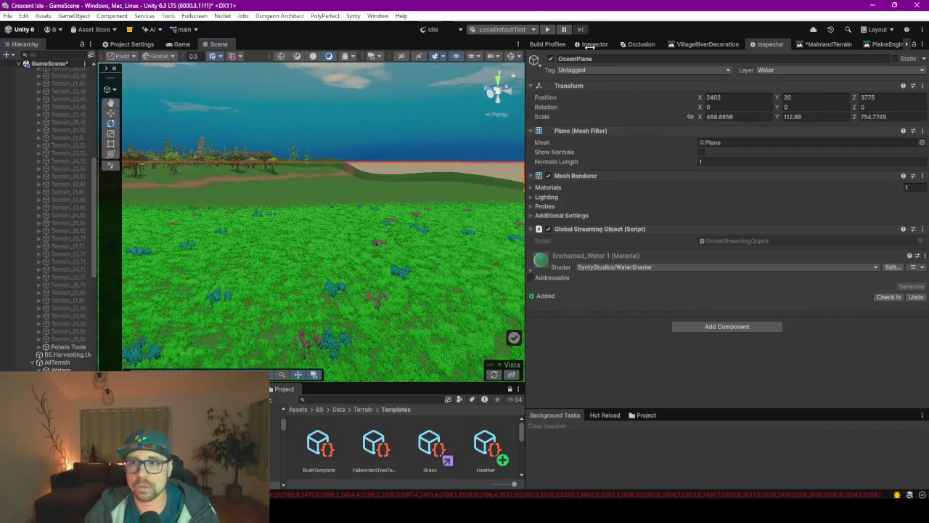
{"action": "left_click", "coordinate": [820, 45]}
Close the sub-graph properties, give the node graph more room, and open MasterHeightEngine
{"action": "scroll", "coordinate": [734, 197], "scroll_direction": "down", "scroll_amount": 6}
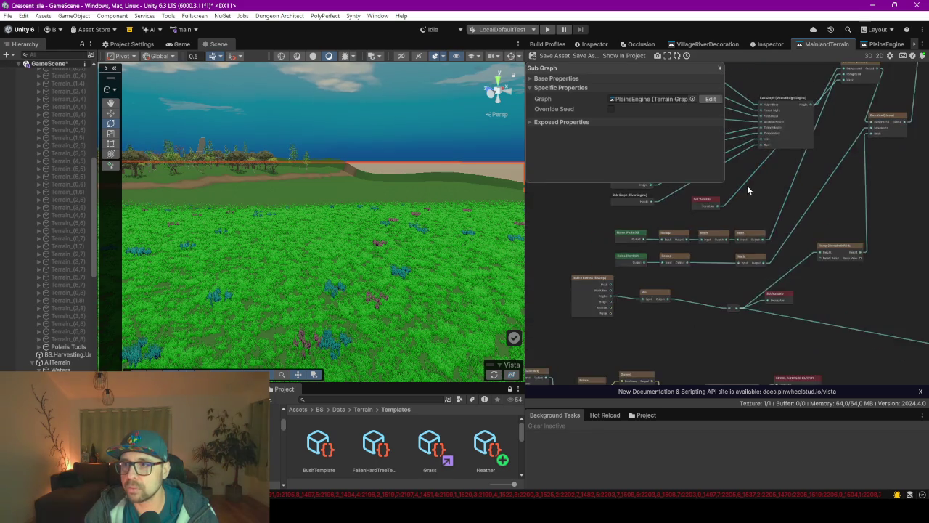
{"action": "left_click", "coordinate": [622, 247]}
{"action": "scroll", "coordinate": [690, 179], "scroll_direction": "up", "scroll_amount": 3}
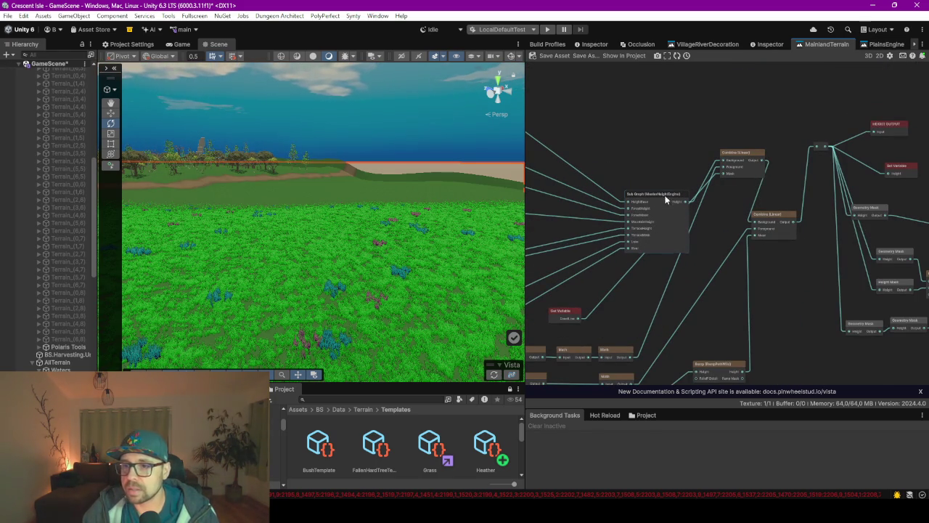
{"action": "left_click_drag", "start_coordinate": [524, 107], "coordinate": [358, 107]}
{"action": "left_click", "coordinate": [783, 43]}
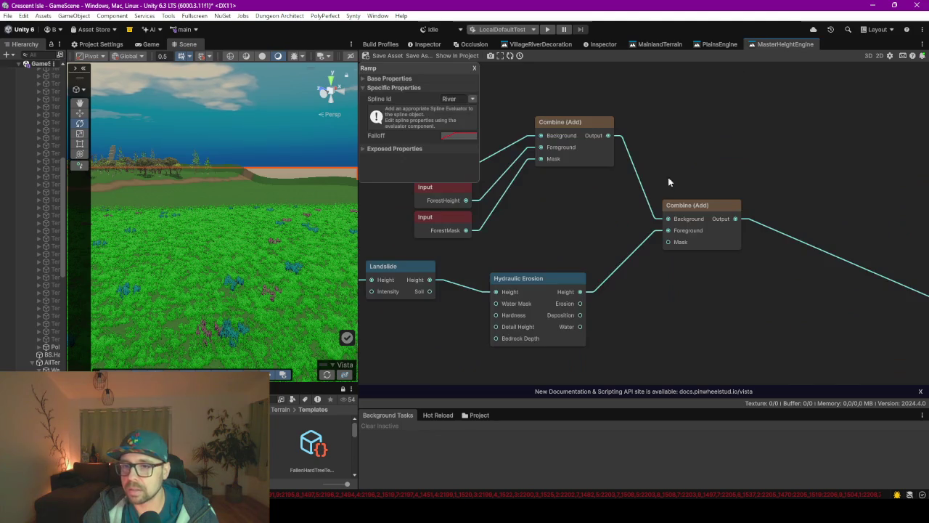
Pan through the MasterHeightEngine graph and delete the Combine (Subtract) node
{"action": "scroll", "coordinate": [659, 169], "scroll_direction": "down", "scroll_amount": 3}
{"action": "left_click_drag", "start_coordinate": [659, 169], "coordinate": [692, 170]}
{"action": "scroll", "coordinate": [585, 163], "scroll_direction": "up", "scroll_amount": 2}
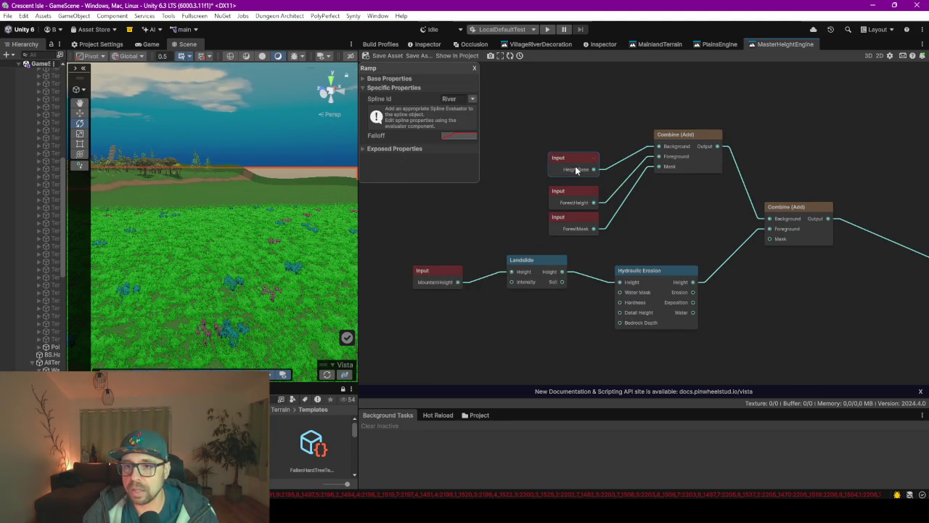
{"action": "scroll", "coordinate": [576, 170], "scroll_direction": "up", "scroll_amount": 2}
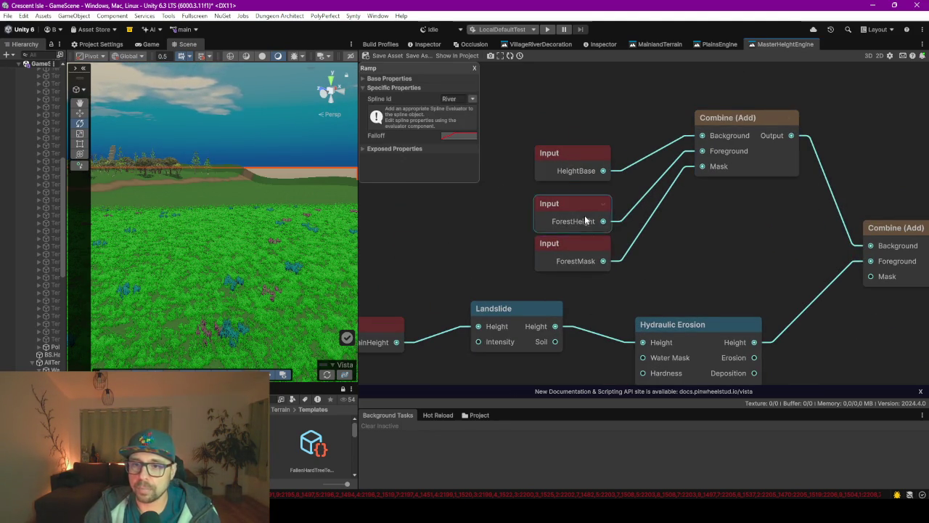
{"action": "scroll", "coordinate": [698, 268], "scroll_direction": "down", "scroll_amount": 1}
{"action": "left_click_drag", "start_coordinate": [714, 253], "coordinate": [732, 208]}
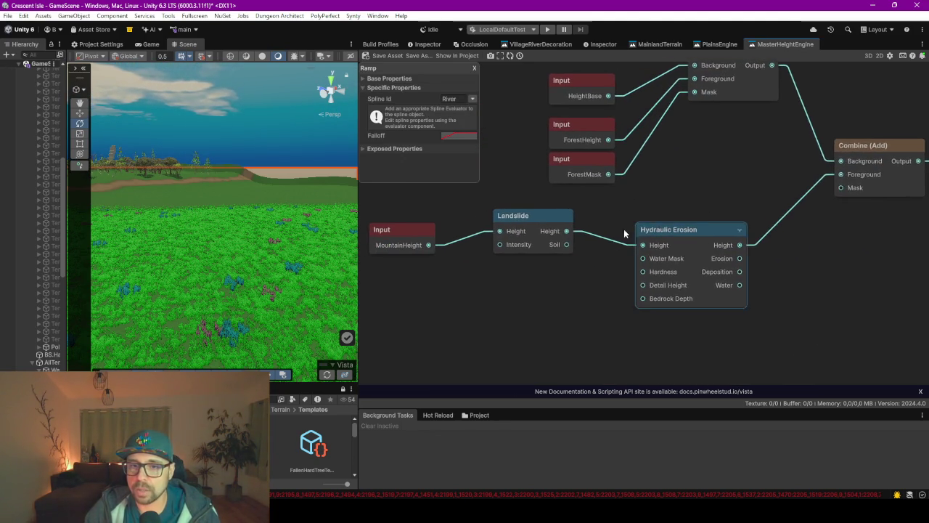
{"action": "scroll", "coordinate": [585, 260], "scroll_direction": "down", "scroll_amount": 5}
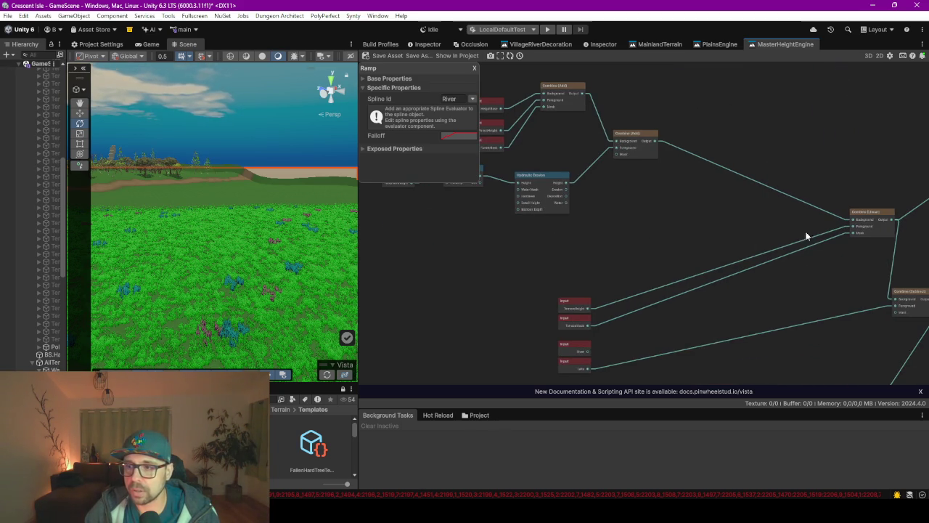
{"action": "scroll", "coordinate": [806, 236], "scroll_direction": "up", "scroll_amount": 3}
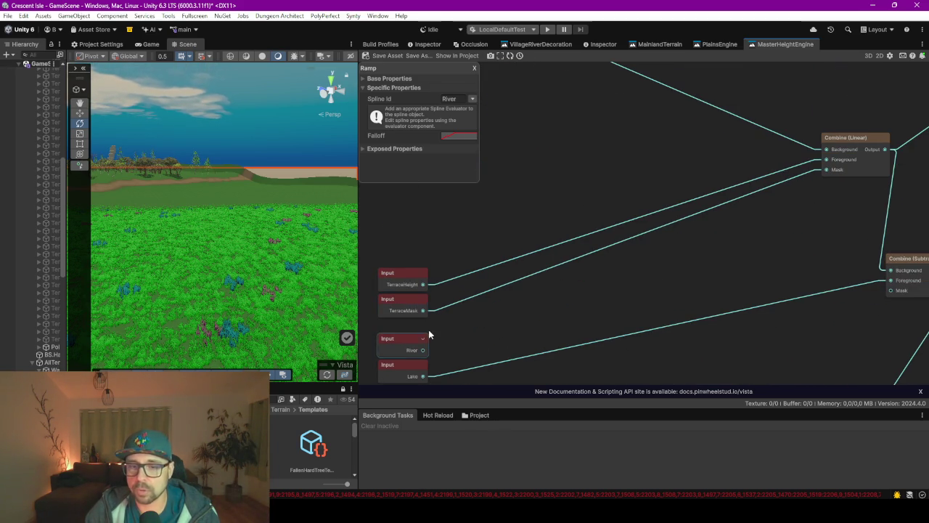
{"action": "scroll", "coordinate": [538, 318], "scroll_direction": "down", "scroll_amount": 2}
{"action": "scroll", "coordinate": [456, 290], "scroll_direction": "down", "scroll_amount": 1}
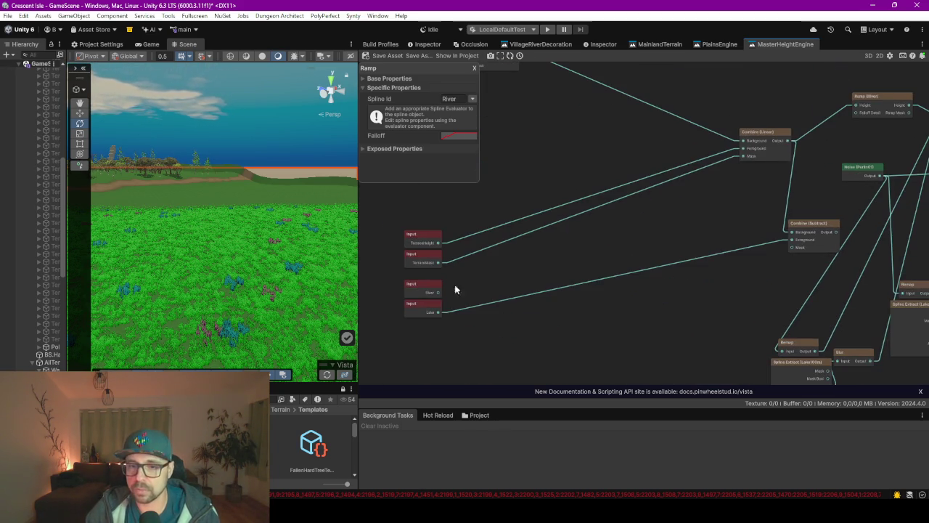
{"action": "scroll", "coordinate": [589, 292], "scroll_direction": "up", "scroll_amount": 2}
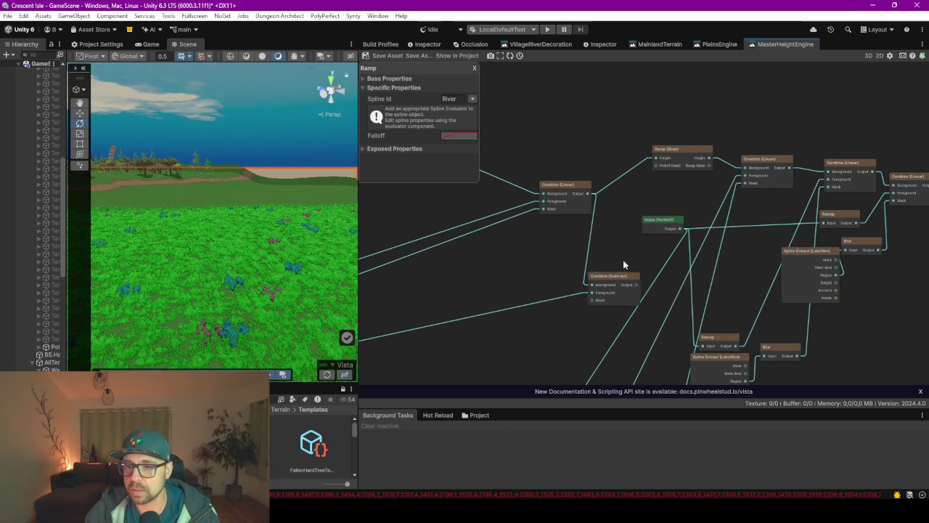
{"action": "left_click_drag", "start_coordinate": [569, 276], "coordinate": [689, 220]}
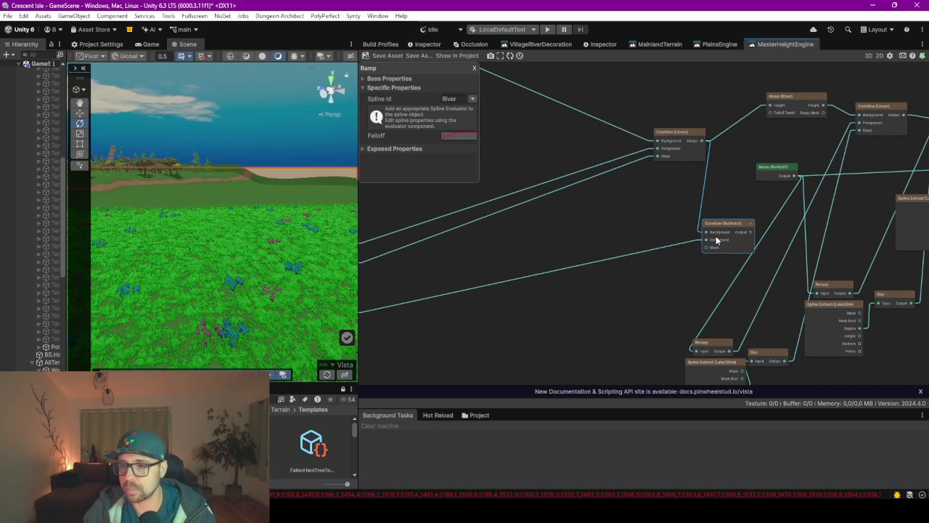
{"action": "key", "text": "Delete"}
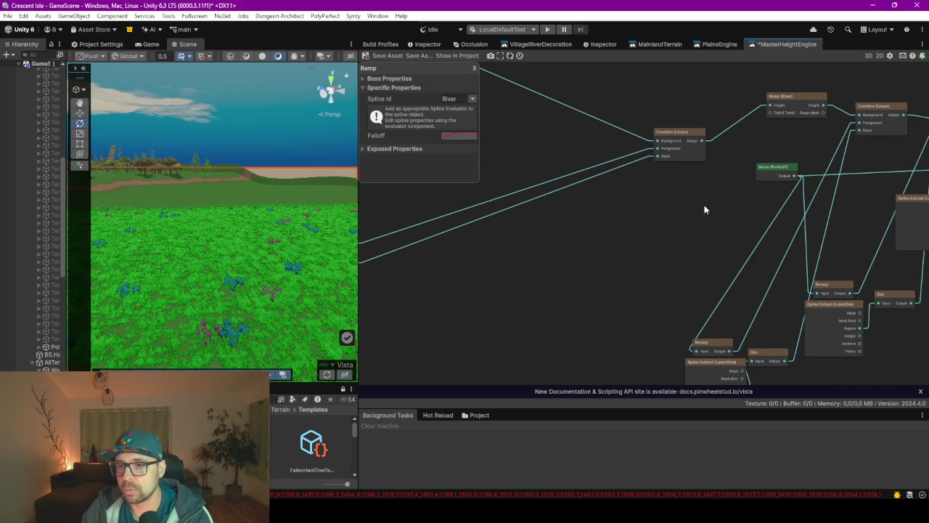
Pan across the graph to inspect the Ramp, OUTPUT, Combine, Remap, Blur and erosion nodes
{"action": "left_click_drag", "start_coordinate": [704, 205], "coordinate": [765, 179]}
{"action": "mouse_move", "coordinate": [601, 219]}
{"action": "left_mouse_down"}
{"action": "mouse_move", "coordinate": [651, 249]}
{"action": "mouse_move", "coordinate": [661, 224]}
{"action": "mouse_move", "coordinate": [561, 195]}
{"action": "left_mouse_up"}
{"action": "mouse_move", "coordinate": [742, 192]}
{"action": "left_mouse_down"}
{"action": "mouse_move", "coordinate": [685, 156]}
{"action": "mouse_move", "coordinate": [556, 264]}
{"action": "left_mouse_up"}
{"action": "mouse_move", "coordinate": [593, 127]}
{"action": "left_mouse_down"}
{"action": "mouse_move", "coordinate": [524, 173]}
{"action": "mouse_move", "coordinate": [495, 144]}
{"action": "left_mouse_up"}
{"action": "left_click_drag", "start_coordinate": [665, 201], "coordinate": [514, 227]}
{"action": "scroll", "coordinate": [573, 185], "scroll_direction": "up", "scroll_amount": 3}
{"action": "scroll", "coordinate": [573, 185], "scroll_direction": "down", "scroll_amount": 1}
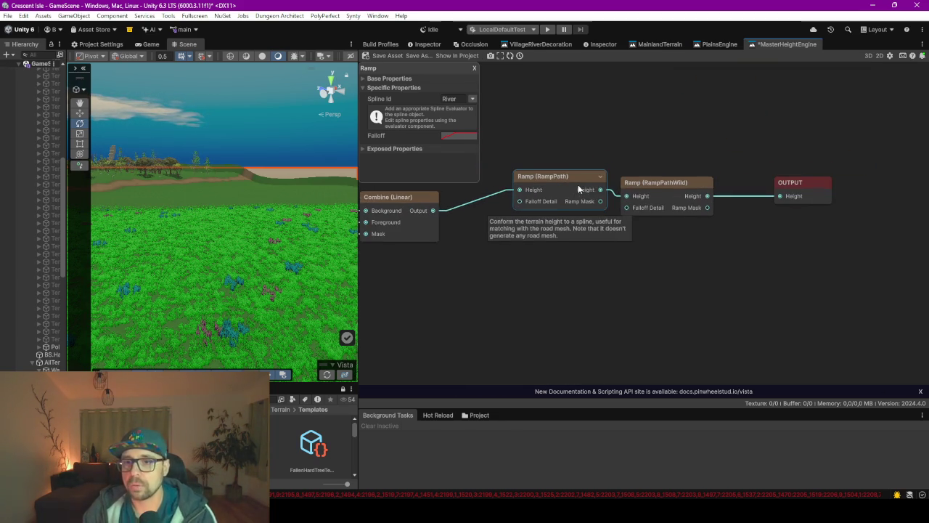
{"action": "mouse_move", "coordinate": [547, 183]}
{"action": "left_mouse_down"}
{"action": "mouse_move", "coordinate": [633, 257]}
{"action": "mouse_move", "coordinate": [643, 253]}
{"action": "left_mouse_up"}
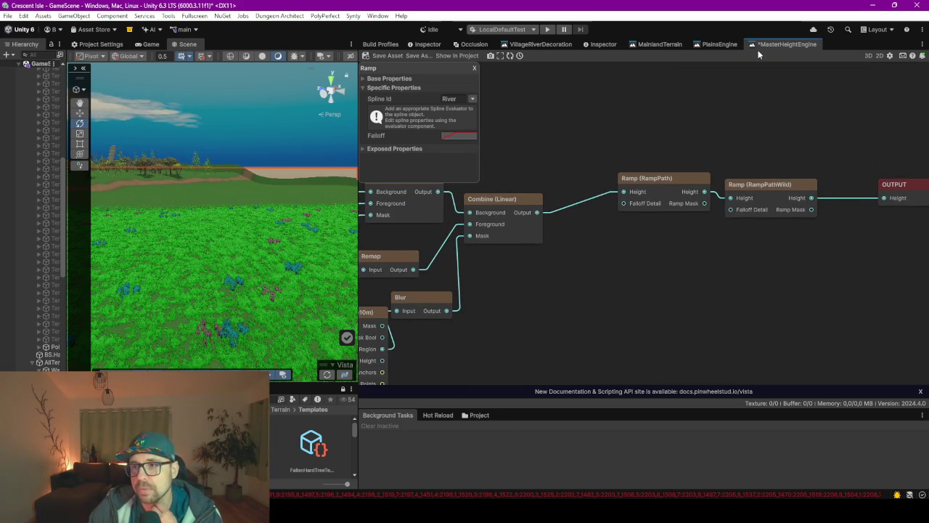
{"action": "scroll", "coordinate": [740, 232], "scroll_direction": "down", "scroll_amount": 3}
{"action": "scroll", "coordinate": [577, 207], "scroll_direction": "up", "scroll_amount": 1}
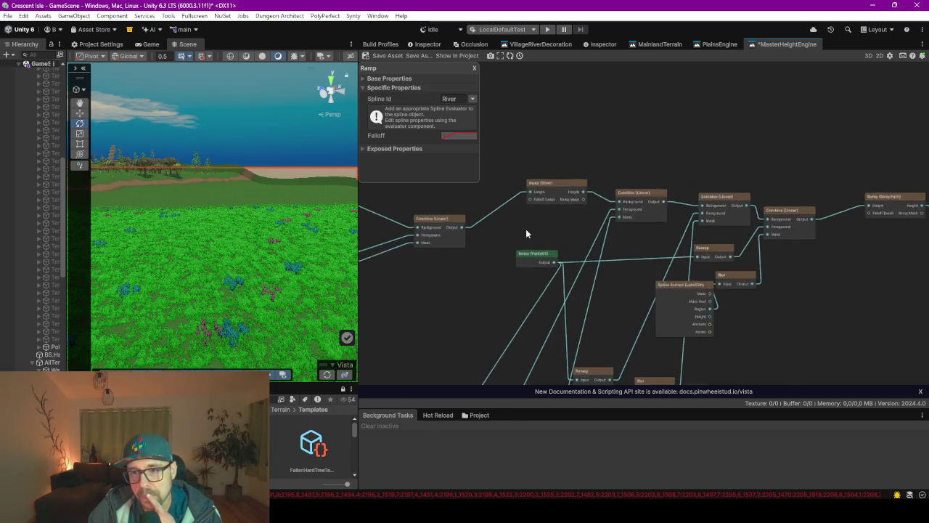
{"action": "left_click_drag", "start_coordinate": [527, 233], "coordinate": [601, 228]}
{"action": "mouse_move", "coordinate": [509, 247]}
{"action": "left_mouse_down"}
{"action": "mouse_move", "coordinate": [673, 285]}
{"action": "mouse_move", "coordinate": [607, 250]}
{"action": "mouse_move", "coordinate": [671, 254]}
{"action": "left_mouse_up"}
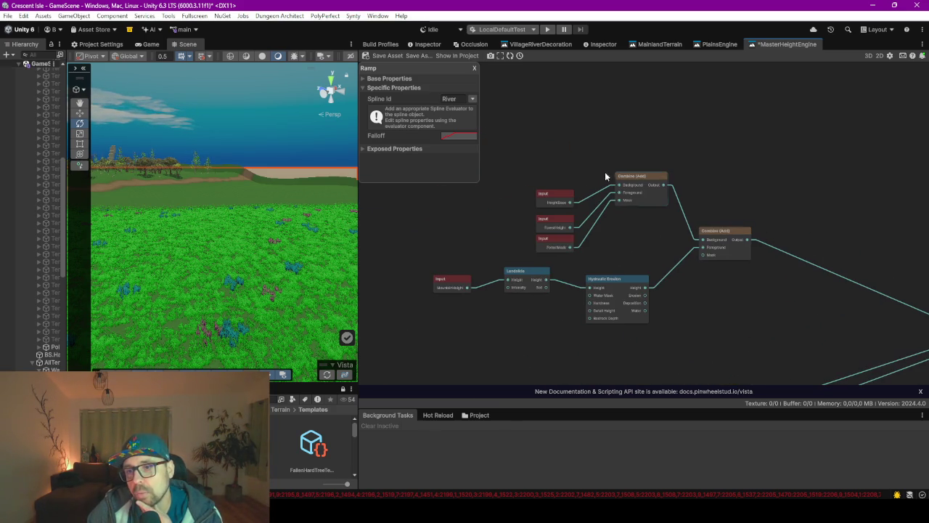
{"action": "scroll", "coordinate": [257, 221], "scroll_direction": "down", "scroll_amount": 3}
Raise the Scene camera, widen the Scene view beside the graph, and look across the field
{"action": "mouse_move", "coordinate": [257, 220]}
{"action": "left_mouse_down"}
{"action": "mouse_move", "coordinate": [229, 228]}
{"action": "mouse_move", "coordinate": [281, 234]}
{"action": "mouse_move", "coordinate": [241, 231]}
{"action": "mouse_move", "coordinate": [219, 210]}
{"action": "mouse_move", "coordinate": [124, 213]}
{"action": "mouse_move", "coordinate": [175, 225]}
{"action": "mouse_move", "coordinate": [208, 264]}
{"action": "mouse_move", "coordinate": [226, 268]}
{"action": "left_mouse_up"}
{"action": "left_click_drag", "start_coordinate": [358, 237], "coordinate": [706, 225]}
{"action": "mouse_move", "coordinate": [403, 229]}
{"action": "left_mouse_down"}
{"action": "mouse_move", "coordinate": [368, 210]}
{"action": "mouse_move", "coordinate": [376, 214]}
{"action": "mouse_move", "coordinate": [348, 215]}
{"action": "left_mouse_up"}
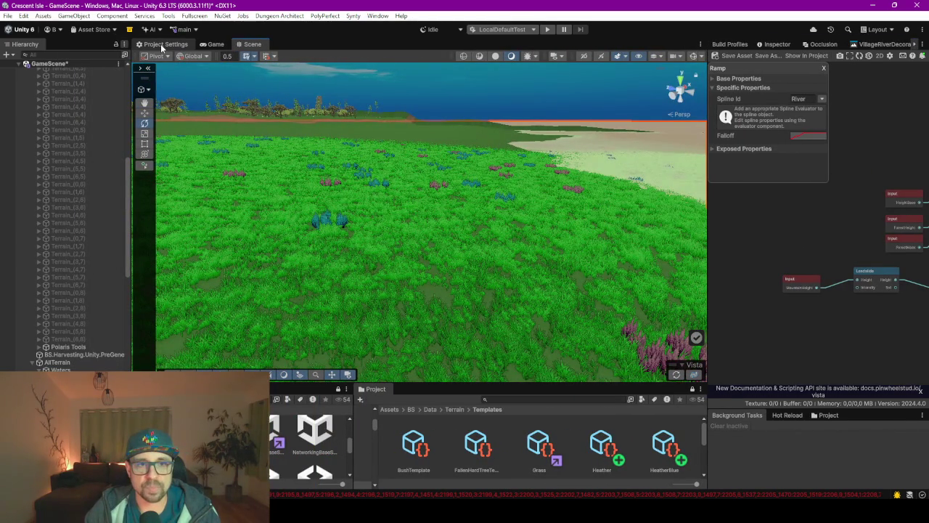
Widen the node graph and pan the MainlandTerrain graph to another region
{"action": "left_click_drag", "start_coordinate": [708, 155], "coordinate": [497, 156]}
{"action": "mouse_move", "coordinate": [805, 73]}
{"action": "left_mouse_down"}
{"action": "mouse_move", "coordinate": [767, 63]}
{"action": "mouse_move", "coordinate": [812, 203]}
{"action": "mouse_move", "coordinate": [649, 229]}
{"action": "left_mouse_up"}
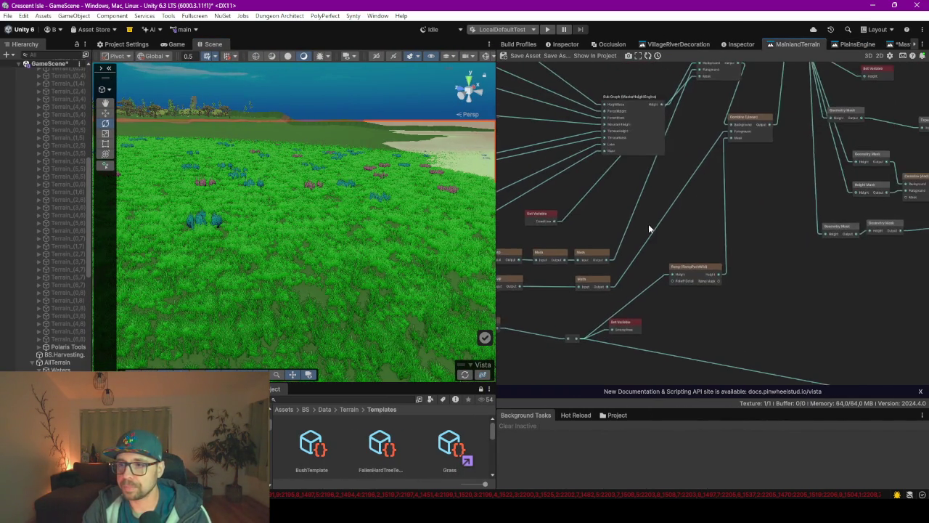
{"action": "scroll", "coordinate": [574, 119], "scroll_direction": "down", "scroll_amount": 5}
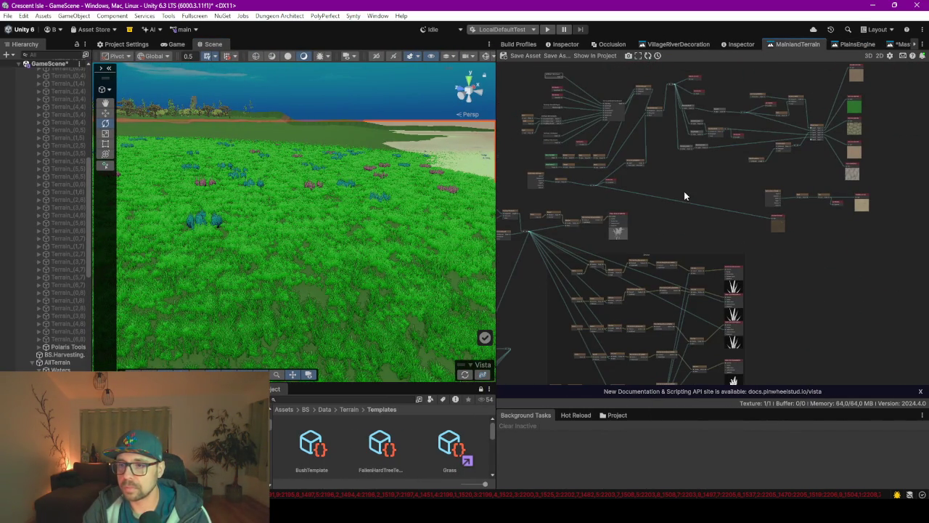
Switch to PlainsEngine, preview its OUTPUT node as height, and expand the graph fullscreen
{"action": "left_click", "coordinate": [842, 45]}
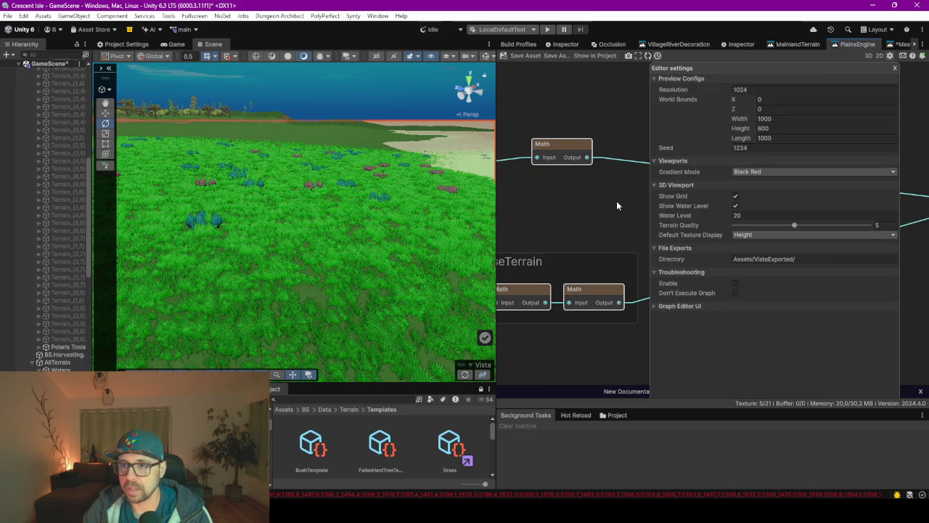
{"action": "left_click", "coordinate": [895, 70]}
{"action": "scroll", "coordinate": [667, 219], "scroll_direction": "down", "scroll_amount": 5}
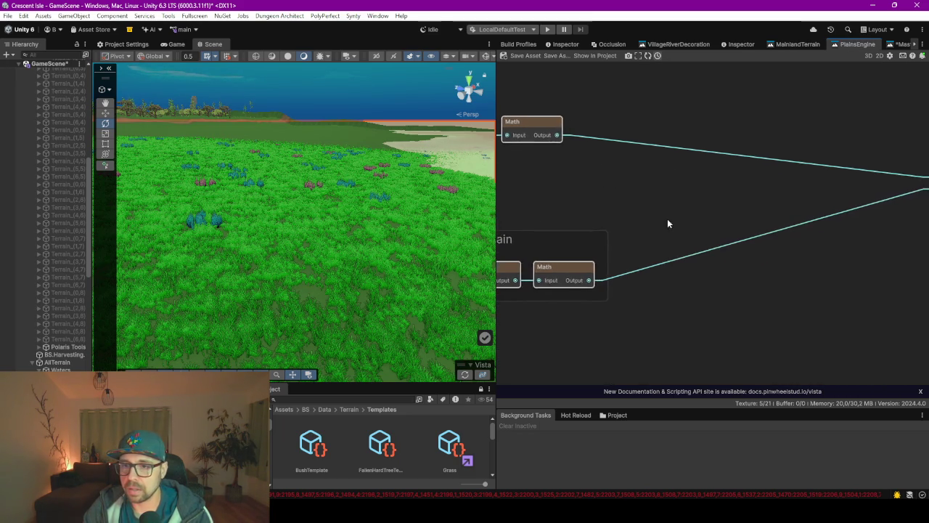
{"action": "scroll", "coordinate": [716, 199], "scroll_direction": "up", "scroll_amount": 5}
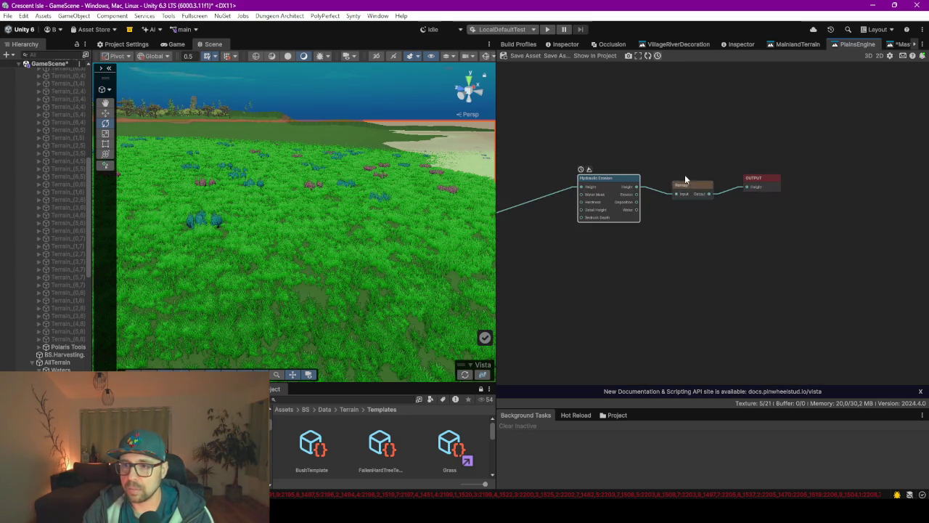
{"action": "right_click", "coordinate": [768, 184]}
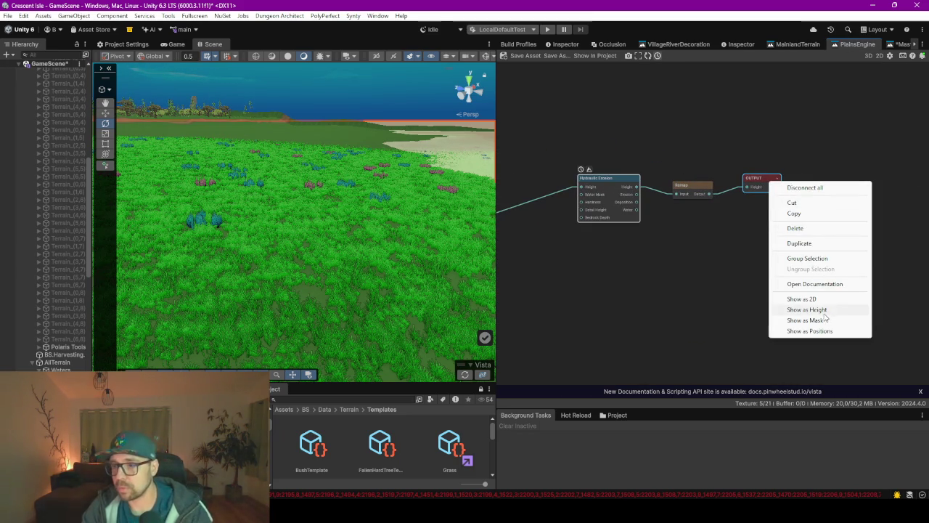
{"action": "left_click", "coordinate": [825, 311]}
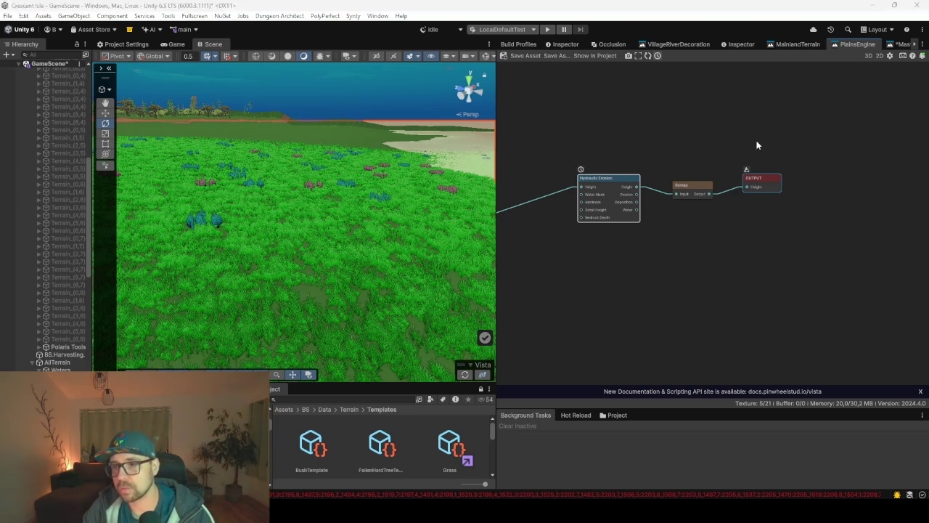
{"action": "key", "text": "F9"}
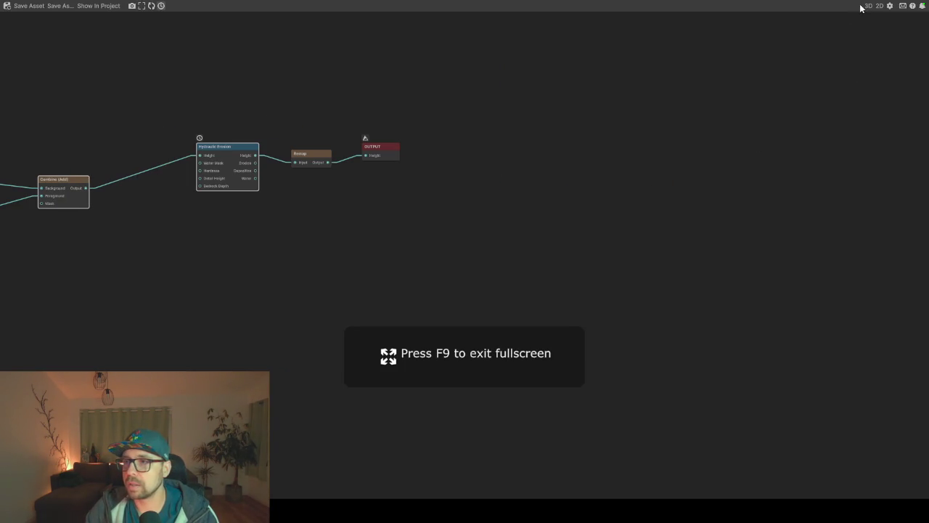
Open the 3D terrain preview, dock it on the right, and orbit it
{"action": "left_click", "coordinate": [867, 6]}
{"action": "mouse_move", "coordinate": [373, 54]}
{"action": "left_mouse_down"}
{"action": "mouse_move", "coordinate": [630, 56]}
{"action": "mouse_move", "coordinate": [758, 40]}
{"action": "mouse_move", "coordinate": [754, 34]}
{"action": "left_mouse_up"}
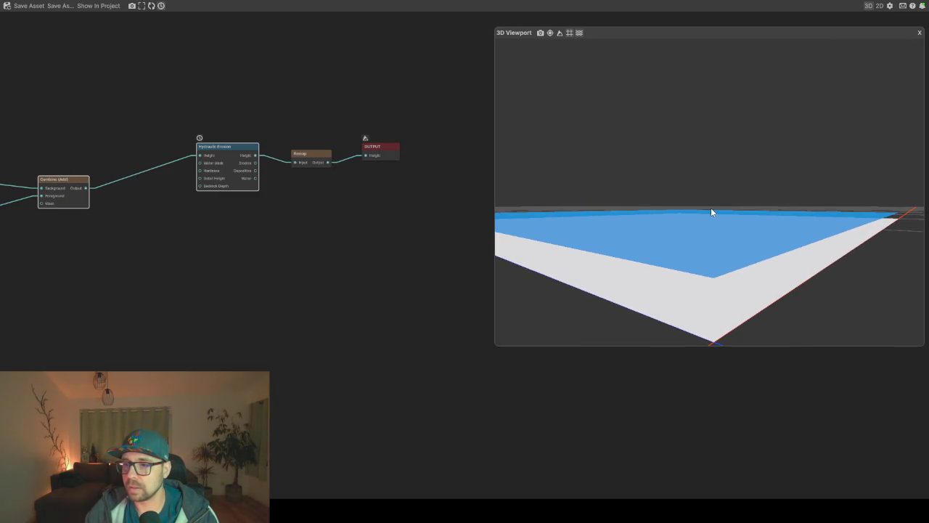
{"action": "left_click_drag", "start_coordinate": [711, 210], "coordinate": [718, 254]}
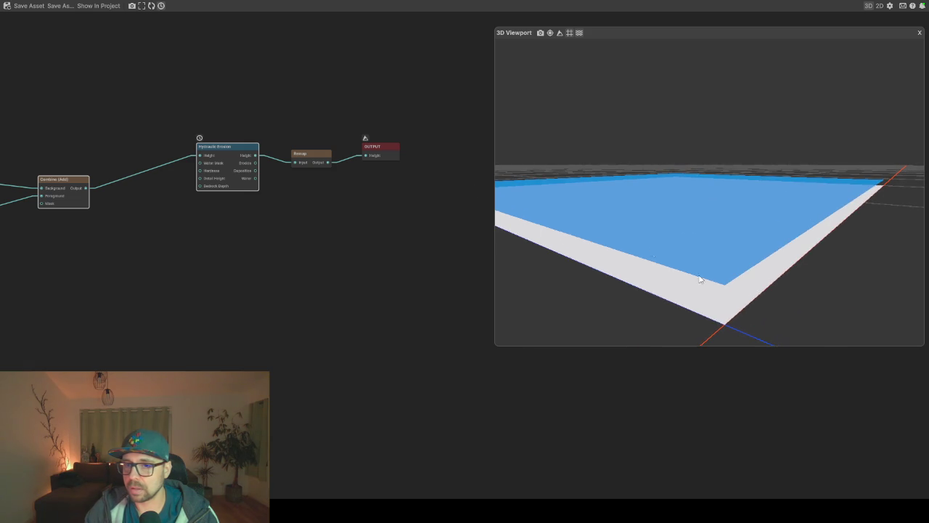
{"action": "scroll", "coordinate": [389, 149], "scroll_direction": "up", "scroll_amount": 3}
{"action": "mouse_move", "coordinate": [650, 270]}
{"action": "left_mouse_down"}
{"action": "mouse_move", "coordinate": [743, 261]}
{"action": "mouse_move", "coordinate": [741, 49]}
{"action": "mouse_move", "coordinate": [740, 142]}
{"action": "mouse_move", "coordinate": [664, 220]}
{"action": "left_mouse_up"}
{"action": "scroll", "coordinate": [464, 182], "scroll_direction": "down", "scroll_amount": 1}
Select the Remap node, inspect the terrain, close the preview, and widen Remap's 0.041–0.055 settings
{"action": "left_click", "coordinate": [234, 161]}
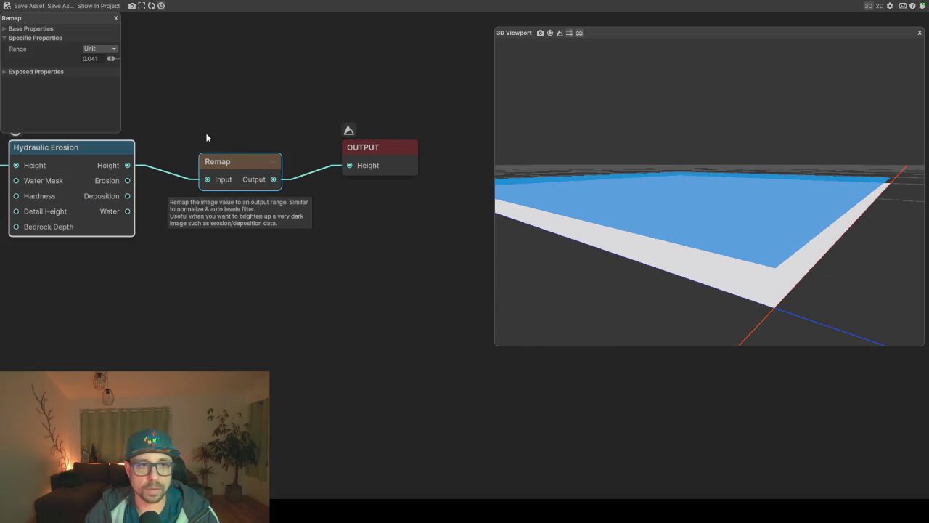
{"action": "mouse_move", "coordinate": [526, 193]}
{"action": "left_mouse_down"}
{"action": "mouse_move", "coordinate": [736, 233]}
{"action": "mouse_move", "coordinate": [722, 220]}
{"action": "mouse_move", "coordinate": [582, 220]}
{"action": "left_mouse_up"}
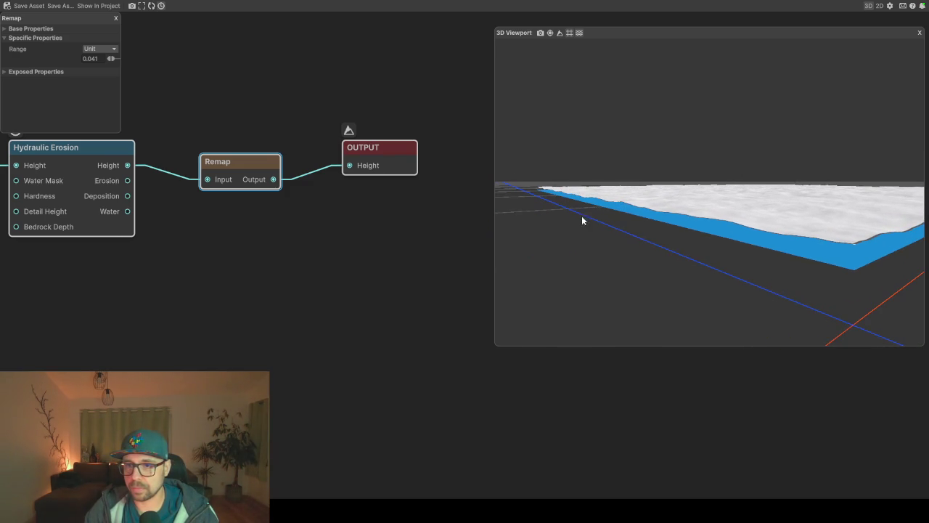
{"action": "mouse_move", "coordinate": [697, 216]}
{"action": "left_mouse_down"}
{"action": "mouse_move", "coordinate": [792, 270]}
{"action": "mouse_move", "coordinate": [771, 236]}
{"action": "mouse_move", "coordinate": [836, 259]}
{"action": "mouse_move", "coordinate": [891, 298]}
{"action": "mouse_move", "coordinate": [852, 307]}
{"action": "mouse_move", "coordinate": [813, 297]}
{"action": "mouse_move", "coordinate": [857, 234]}
{"action": "left_mouse_up"}
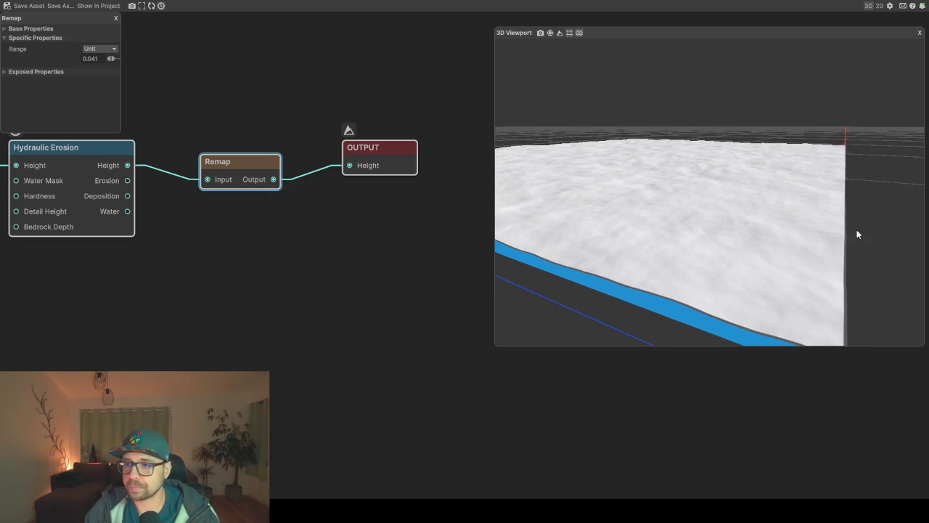
{"action": "left_click", "coordinate": [919, 34]}
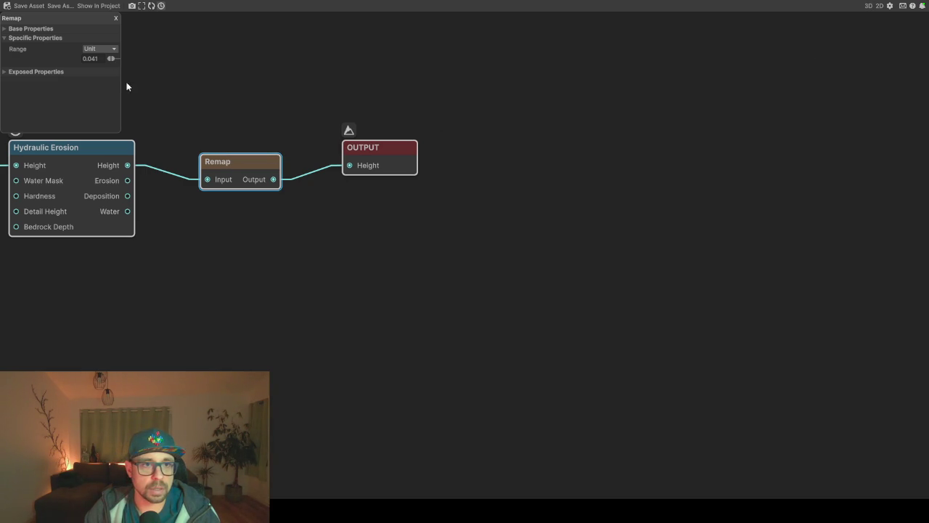
{"action": "mouse_move", "coordinate": [119, 83]}
{"action": "left_mouse_down"}
{"action": "mouse_move", "coordinate": [198, 85]}
{"action": "mouse_move", "coordinate": [180, 82]}
{"action": "left_mouse_up"}
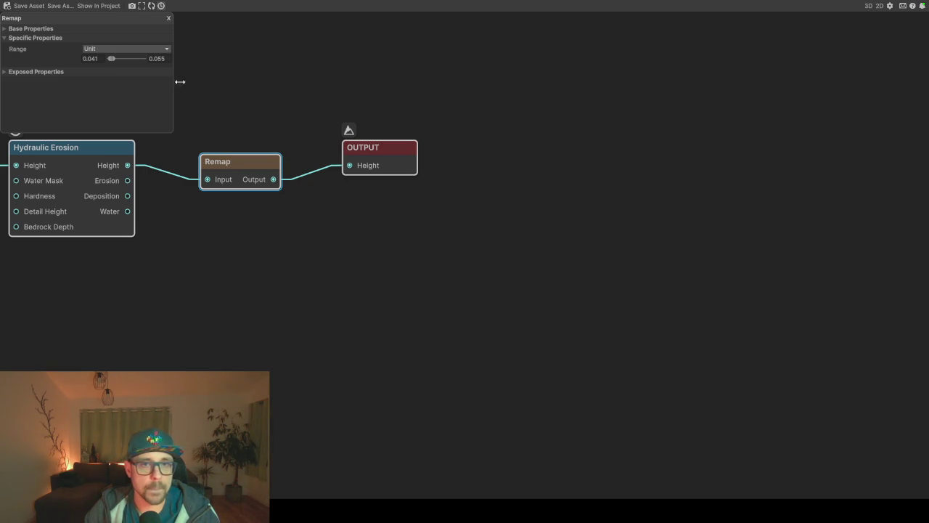
{"action": "left_click", "coordinate": [889, 6]}
Set the preview World Bounds Height to 500 and reopen the 3D preview to view the terrain
{"action": "left_click", "coordinate": [805, 80]}
{"action": "type", "text": "00"}
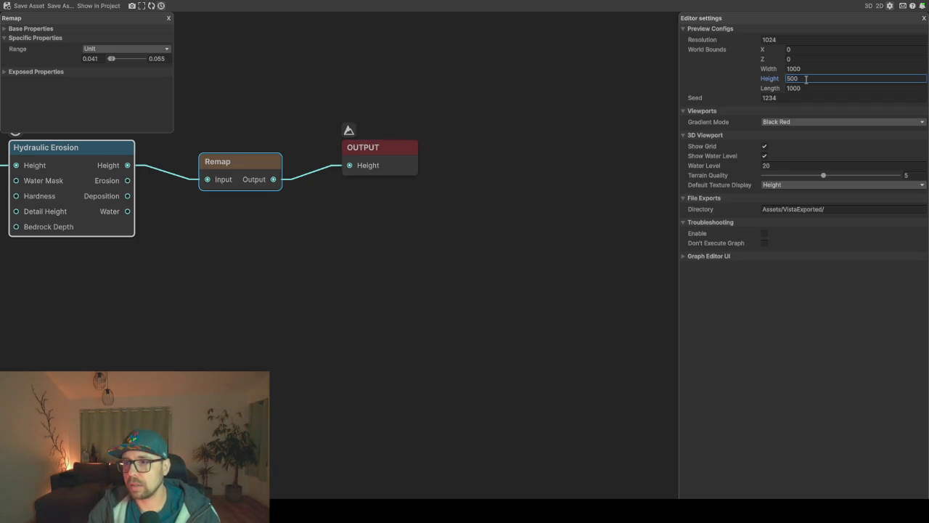
{"action": "left_click", "coordinate": [578, 223]}
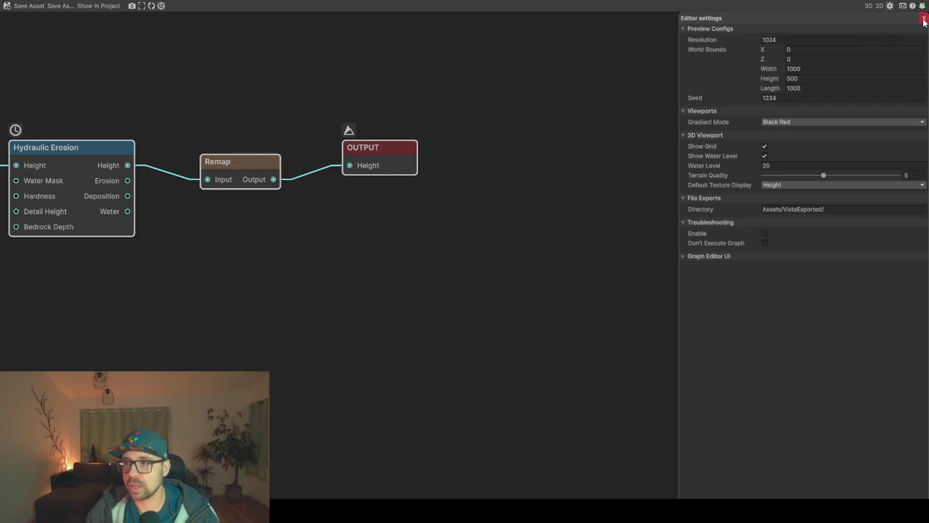
{"action": "left_click", "coordinate": [923, 17]}
{"action": "left_click", "coordinate": [869, 6]}
{"action": "mouse_move", "coordinate": [664, 254]}
{"action": "left_mouse_down"}
{"action": "mouse_move", "coordinate": [715, 275]}
{"action": "mouse_move", "coordinate": [701, 265]}
{"action": "mouse_move", "coordinate": [639, 31]}
{"action": "mouse_move", "coordinate": [702, 152]}
{"action": "mouse_move", "coordinate": [707, 32]}
{"action": "mouse_move", "coordinate": [718, 124]}
{"action": "mouse_move", "coordinate": [733, 98]}
{"action": "mouse_move", "coordinate": [738, 108]}
{"action": "mouse_move", "coordinate": [739, 207]}
{"action": "left_mouse_up"}
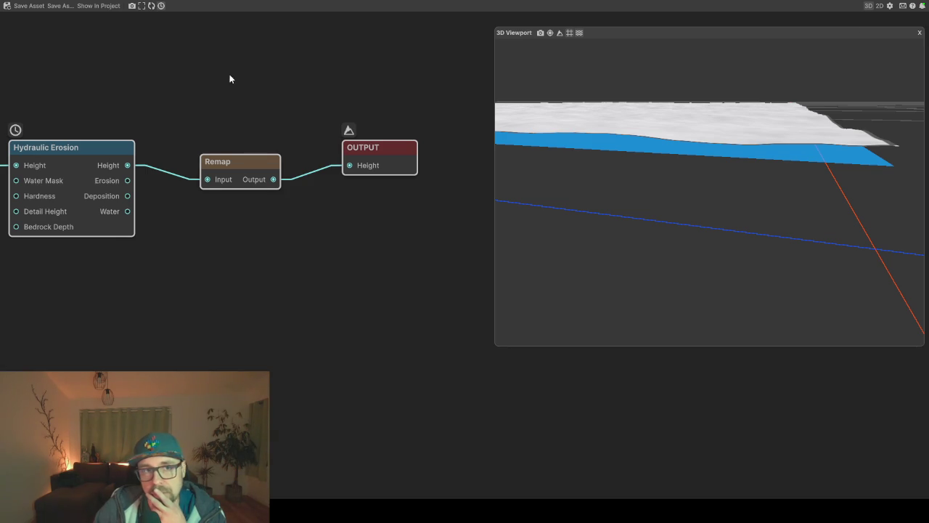
{"action": "left_click", "coordinate": [241, 178]}
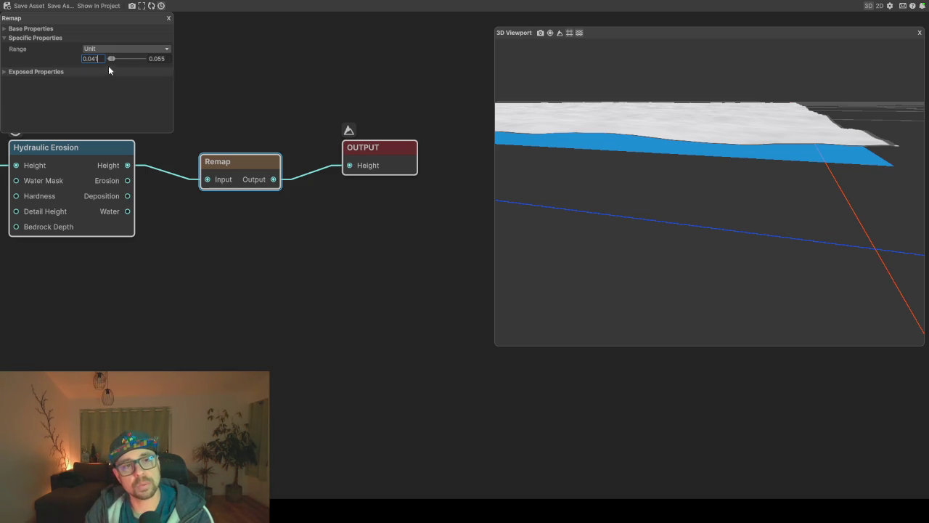
Change the Remap range to 0.046–0.060, exit fullscreen, and regenerate the terrain
{"action": "key", "text": "BackSpace"}
{"action": "type", "text": "6"}
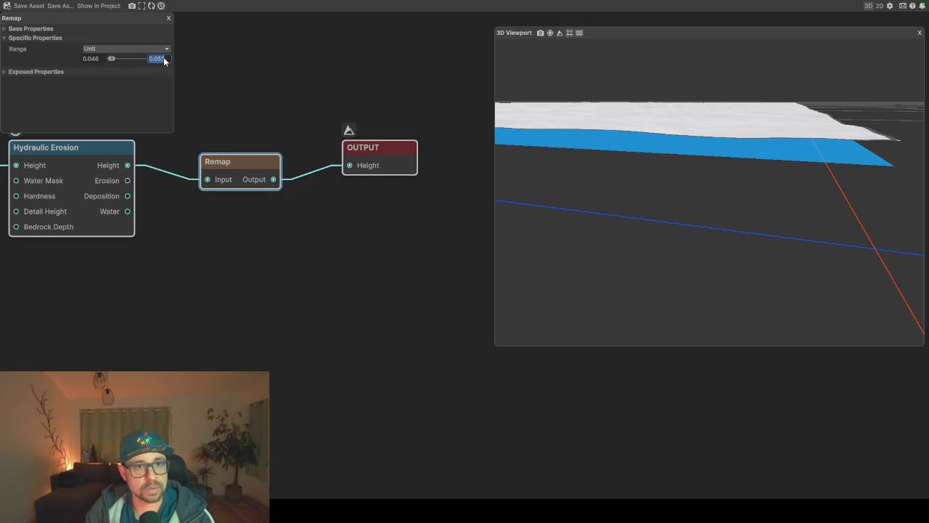
{"action": "key", "text": "BackSpace"}
{"action": "type", "text": "60"}
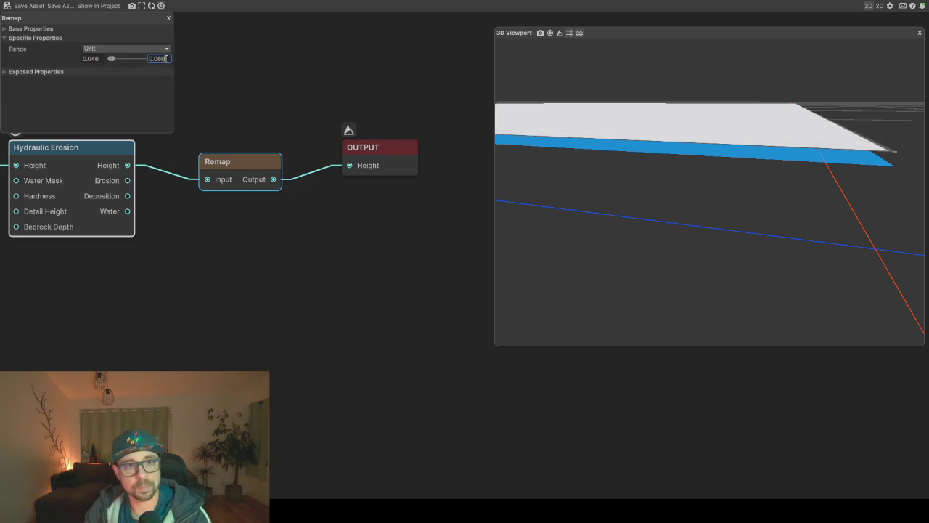
{"action": "left_click", "coordinate": [254, 82]}
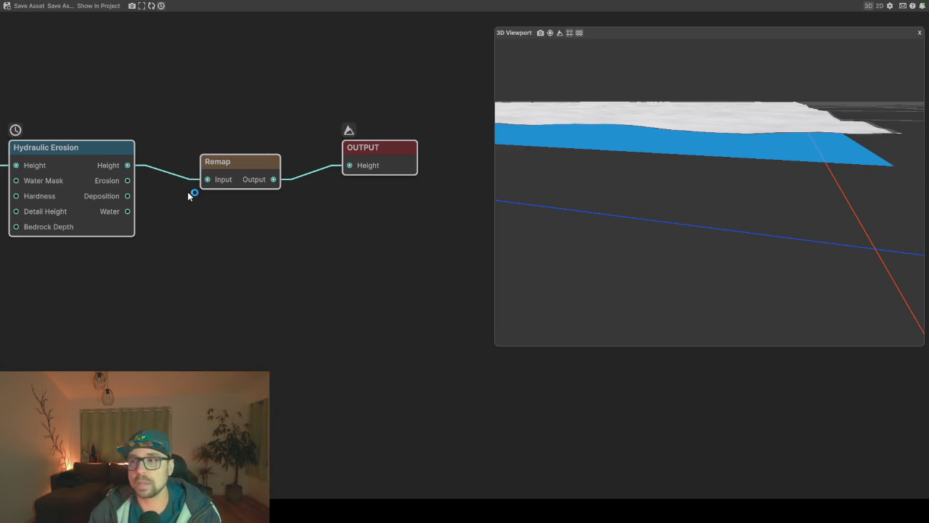
{"action": "key", "text": "F11"}
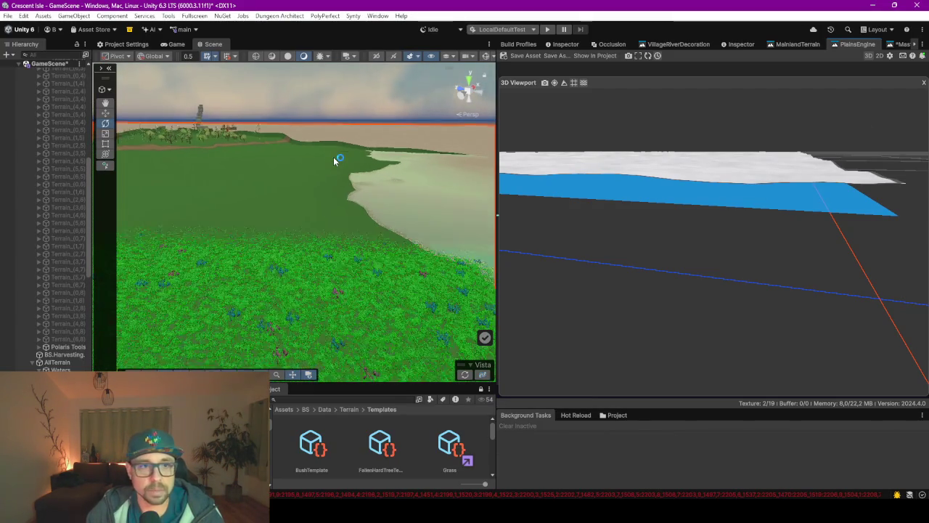
{"action": "left_click", "coordinate": [464, 373]}
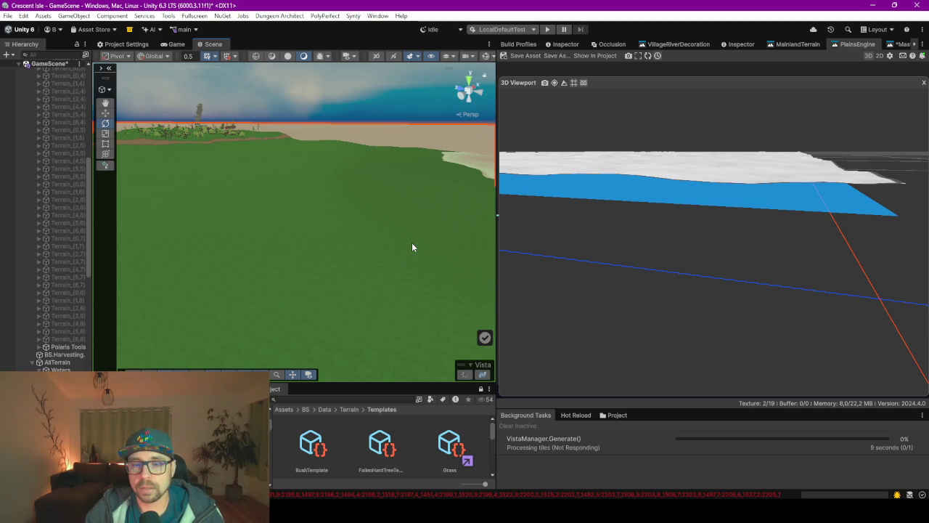
Dismiss the Scene view context menu and orbit the camera over the grassy regenerated tile
{"action": "right_click", "coordinate": [411, 247]}
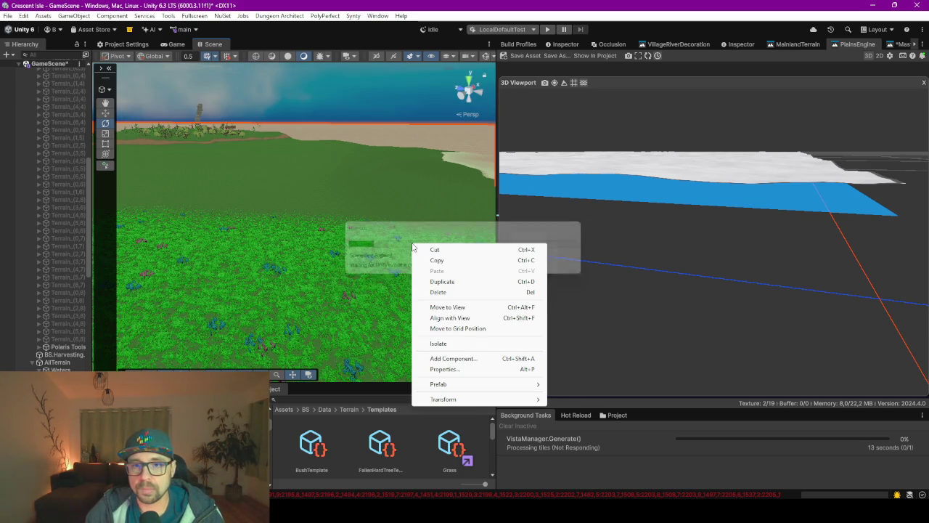
{"action": "key", "text": "Escape"}
{"action": "left_click_drag", "start_coordinate": [296, 247], "coordinate": [367, 247]}
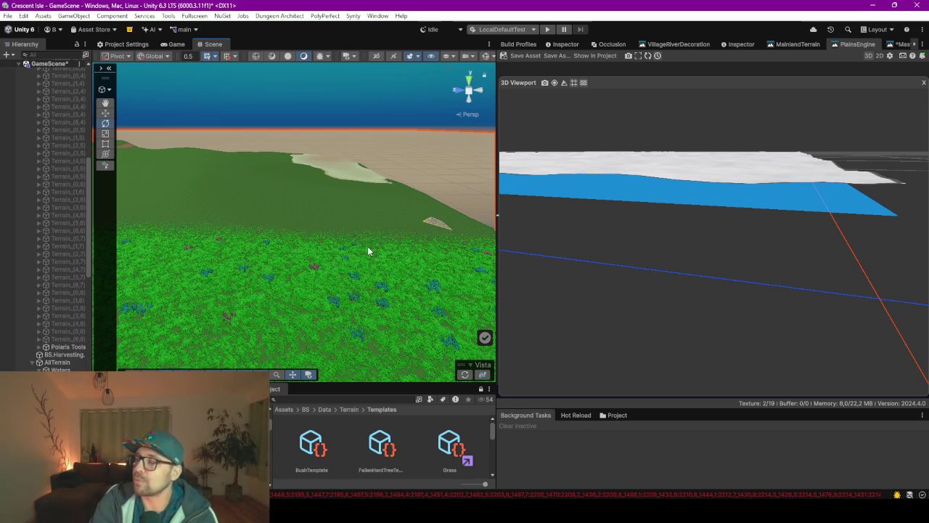
Orbit the Scene view to reveal the lake, then trigger a Vista terrain regeneration
{"action": "mouse_move", "coordinate": [377, 239]}
{"action": "left_mouse_down"}
{"action": "mouse_move", "coordinate": [386, 263]}
{"action": "mouse_move", "coordinate": [385, 251]}
{"action": "mouse_move", "coordinate": [367, 244]}
{"action": "mouse_move", "coordinate": [361, 259]}
{"action": "mouse_move", "coordinate": [382, 266]}
{"action": "mouse_move", "coordinate": [360, 286]}
{"action": "mouse_move", "coordinate": [303, 254]}
{"action": "mouse_move", "coordinate": [271, 266]}
{"action": "mouse_move", "coordinate": [307, 245]}
{"action": "mouse_move", "coordinate": [359, 241]}
{"action": "mouse_move", "coordinate": [315, 249]}
{"action": "mouse_move", "coordinate": [330, 285]}
{"action": "mouse_move", "coordinate": [331, 257]}
{"action": "mouse_move", "coordinate": [249, 249]}
{"action": "mouse_move", "coordinate": [203, 257]}
{"action": "mouse_move", "coordinate": [410, 259]}
{"action": "mouse_move", "coordinate": [374, 249]}
{"action": "left_mouse_up"}
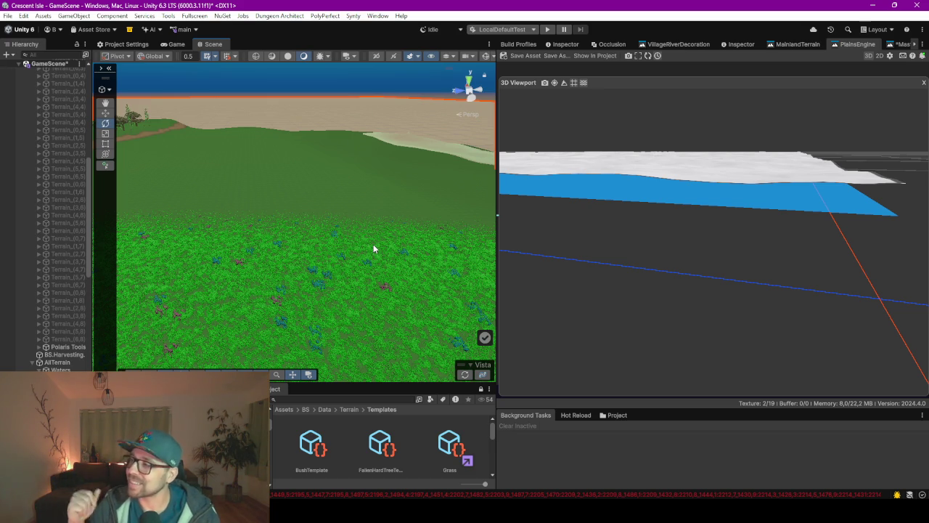
{"action": "mouse_move", "coordinate": [368, 235]}
{"action": "left_mouse_down"}
{"action": "mouse_move", "coordinate": [416, 230]}
{"action": "mouse_move", "coordinate": [410, 239]}
{"action": "mouse_move", "coordinate": [140, 228]}
{"action": "mouse_move", "coordinate": [354, 338]}
{"action": "left_mouse_up"}
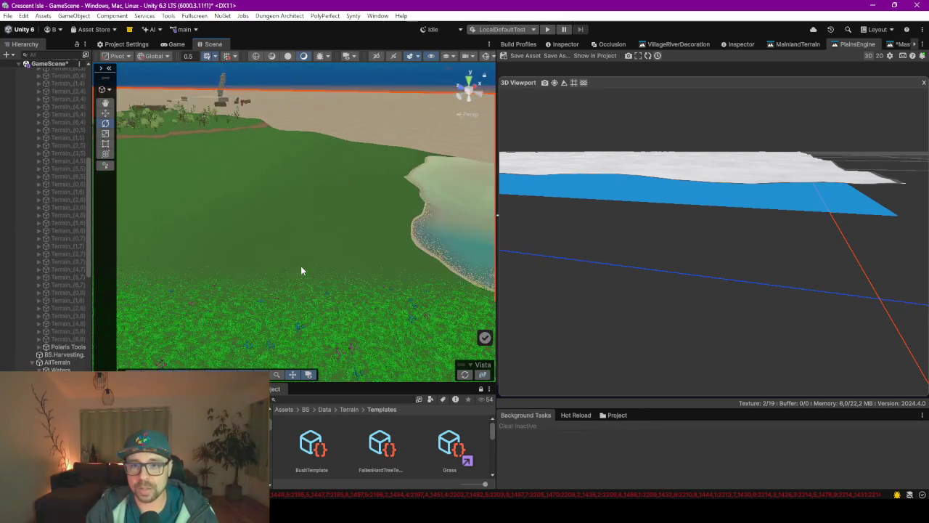
{"action": "left_click", "coordinate": [465, 374]}
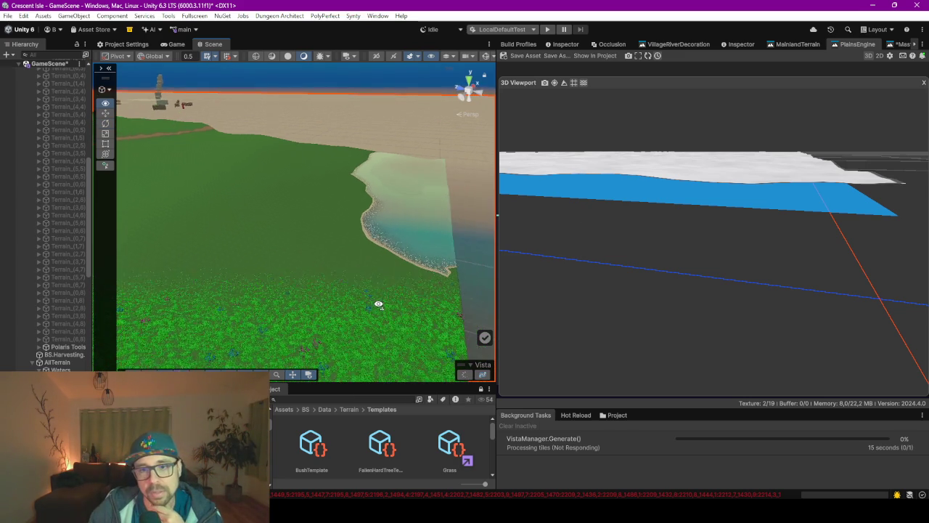
Rerun Vista generation, switch to the Inspector and select terrain chunk C(2,0)
{"action": "left_click", "coordinate": [465, 376]}
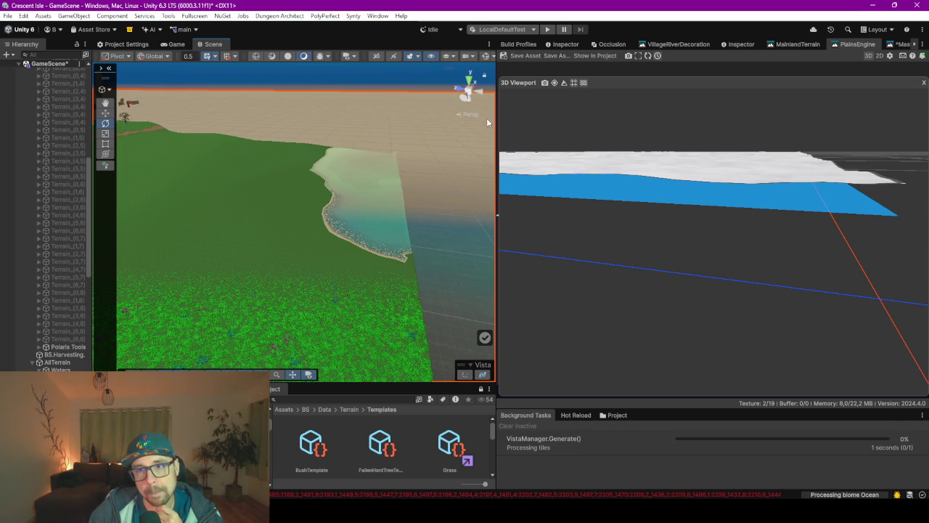
{"action": "left_click", "coordinate": [573, 45]}
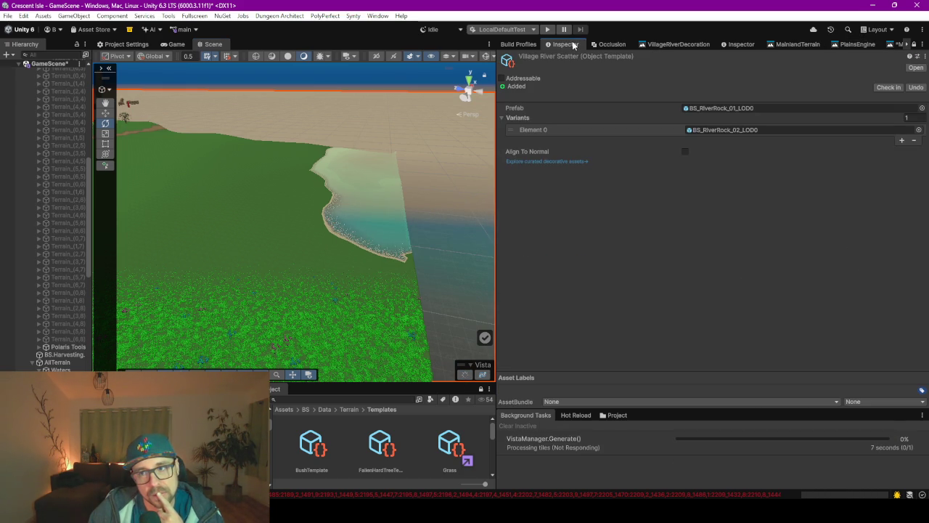
{"action": "left_click", "coordinate": [737, 44]}
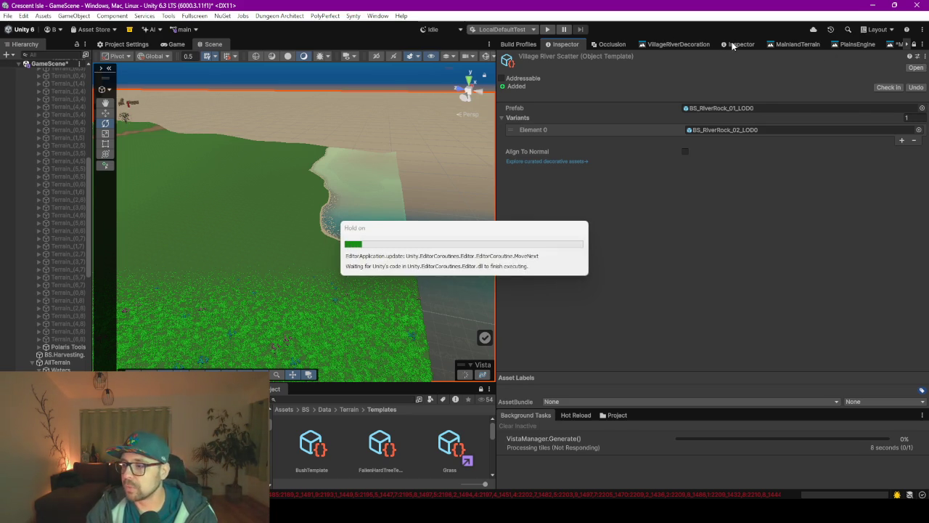
{"action": "left_click", "coordinate": [266, 264]}
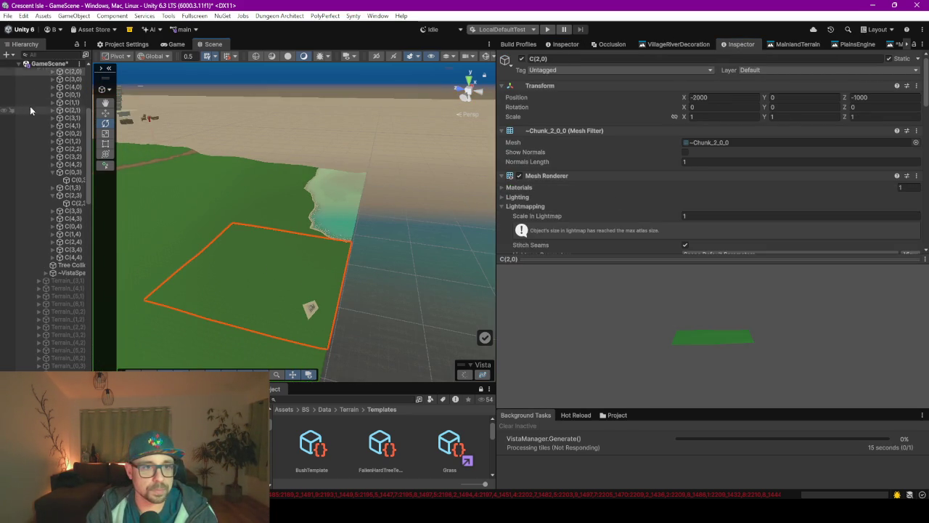
Select Terrain_(2,1) and expand its Geometry settings
{"action": "scroll", "coordinate": [36, 116], "scroll_direction": "up", "scroll_amount": 5}
{"action": "left_click", "coordinate": [71, 186]}
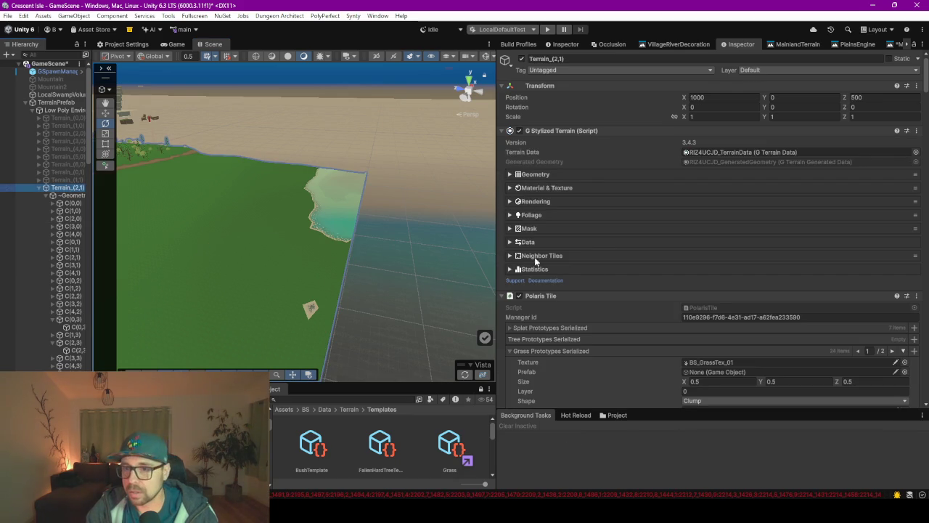
{"action": "left_click", "coordinate": [509, 174]}
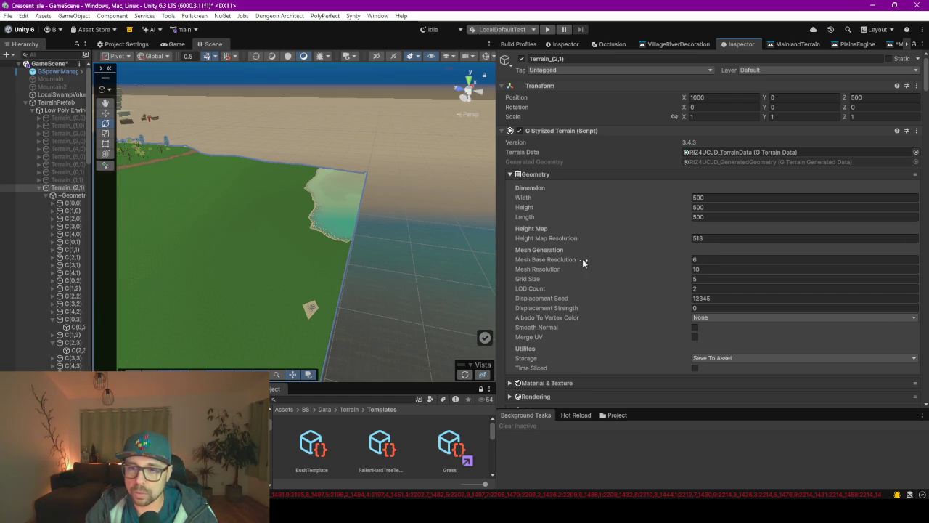
{"action": "mouse_move", "coordinate": [324, 272]}
{"action": "left_mouse_down"}
{"action": "mouse_move", "coordinate": [290, 283]}
{"action": "mouse_move", "coordinate": [400, 297]}
{"action": "mouse_move", "coordinate": [311, 286]}
{"action": "mouse_move", "coordinate": [312, 269]}
{"action": "mouse_move", "coordinate": [301, 280]}
{"action": "mouse_move", "coordinate": [307, 265]}
{"action": "mouse_move", "coordinate": [313, 283]}
{"action": "mouse_move", "coordinate": [341, 284]}
{"action": "left_mouse_up"}
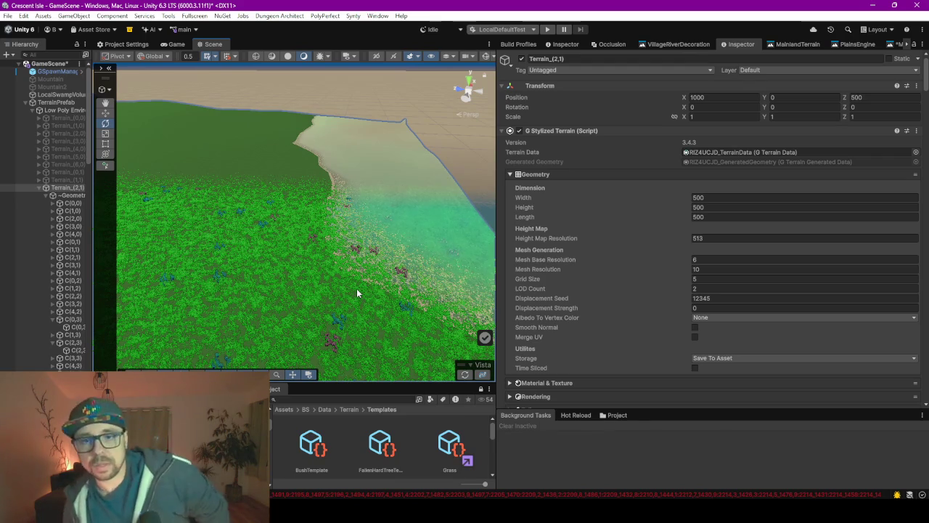
Select the OceanPlane and frame it in the Scene view with F
{"action": "left_click", "coordinate": [479, 148]}
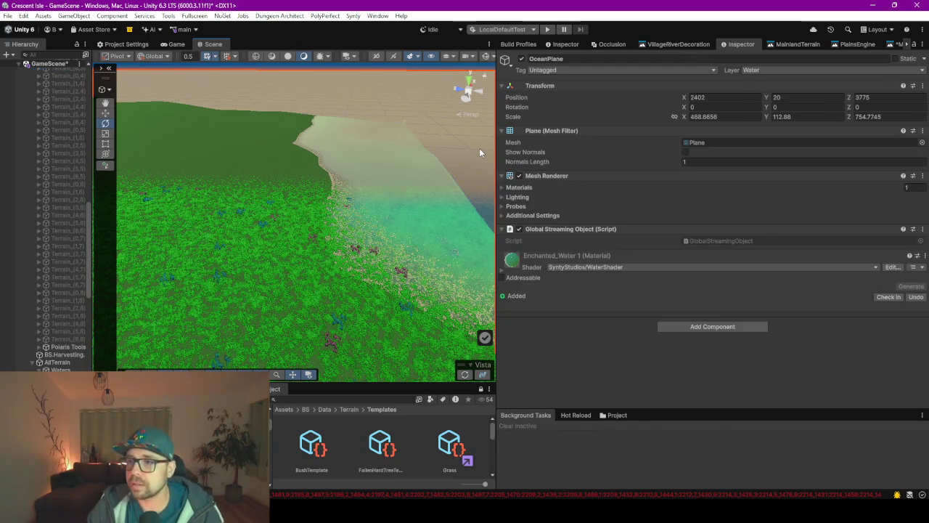
{"action": "key", "text": "f"}
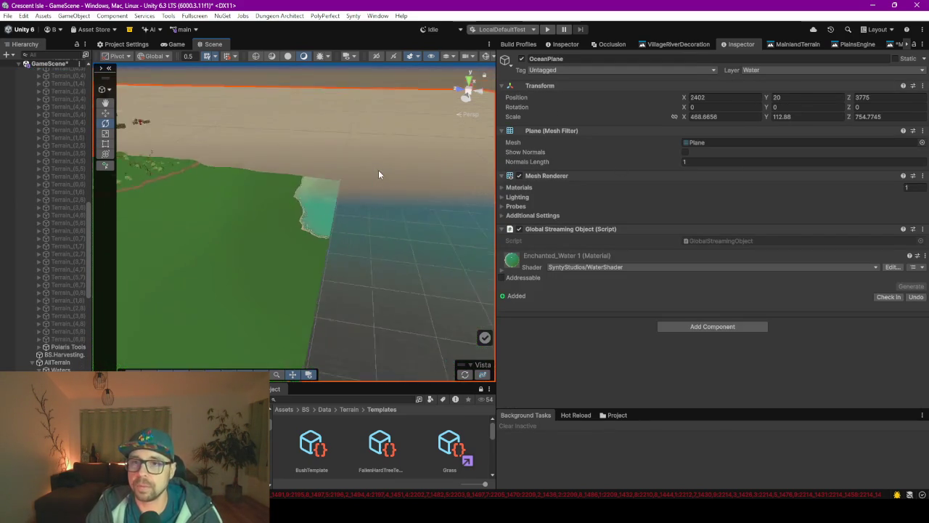
{"action": "mouse_move", "coordinate": [379, 183]}
{"action": "left_mouse_down"}
{"action": "mouse_move", "coordinate": [257, 224]}
{"action": "mouse_move", "coordinate": [323, 235]}
{"action": "left_mouse_up"}
Select chunk C(0,0) and walk up its parents to the TerrainPrefab object
{"action": "left_click", "coordinate": [364, 223]}
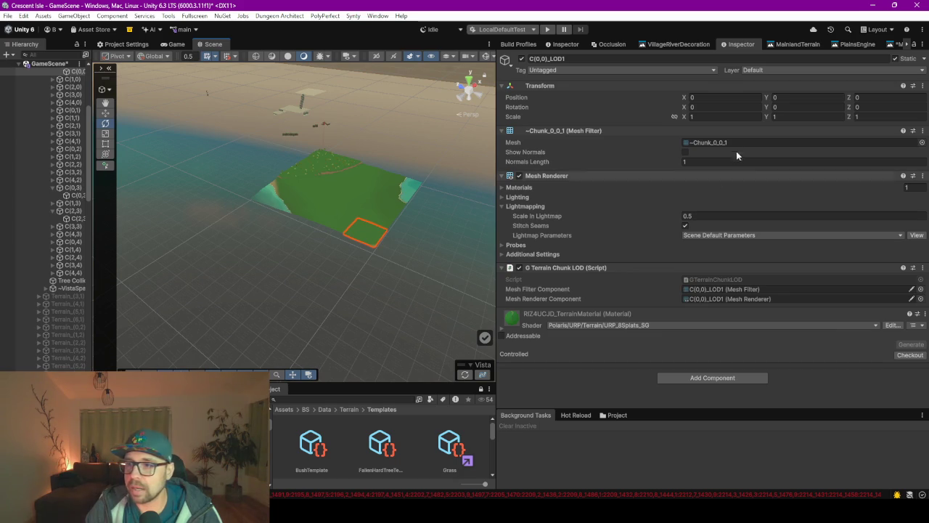
{"action": "scroll", "coordinate": [58, 177], "scroll_direction": "up", "scroll_amount": 2}
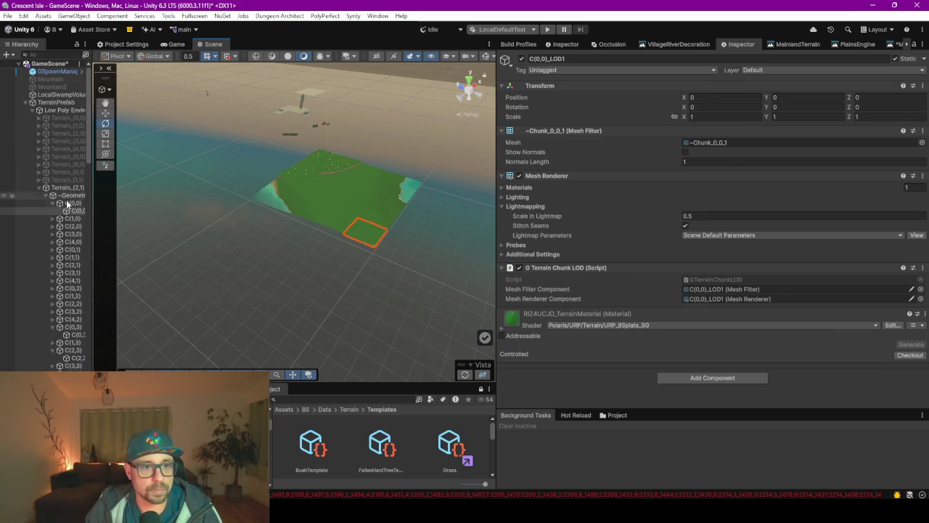
{"action": "left_click", "coordinate": [69, 203]}
{"action": "key", "text": "Up"}
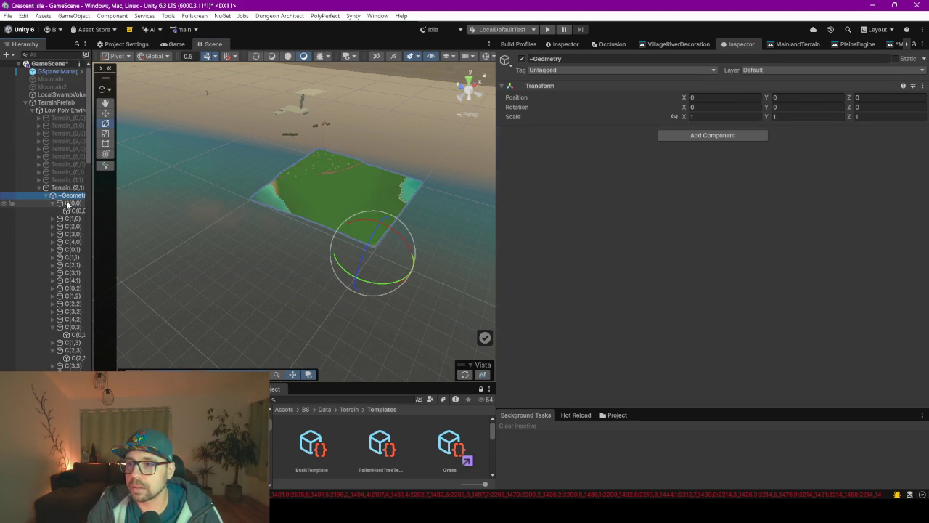
{"action": "key", "text": "Up"}
{"action": "left_click", "coordinate": [51, 110]}
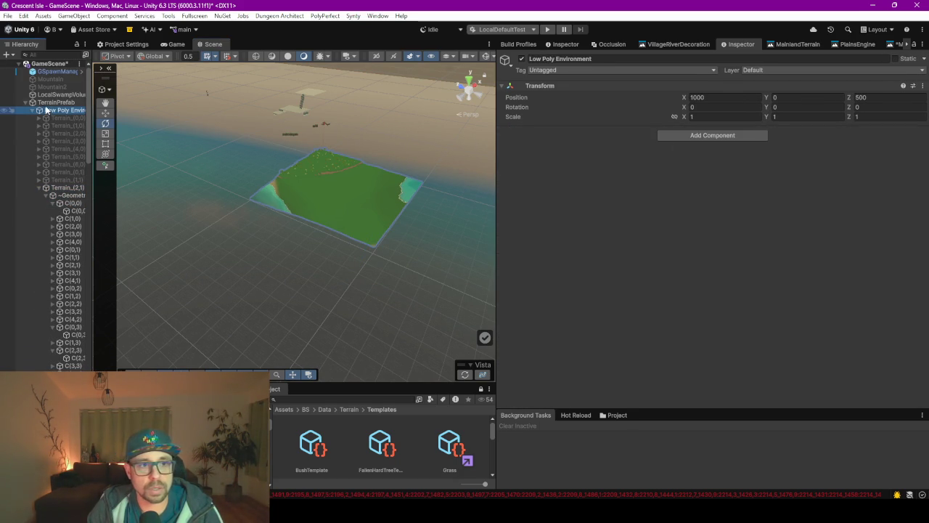
{"action": "left_click", "coordinate": [48, 103]}
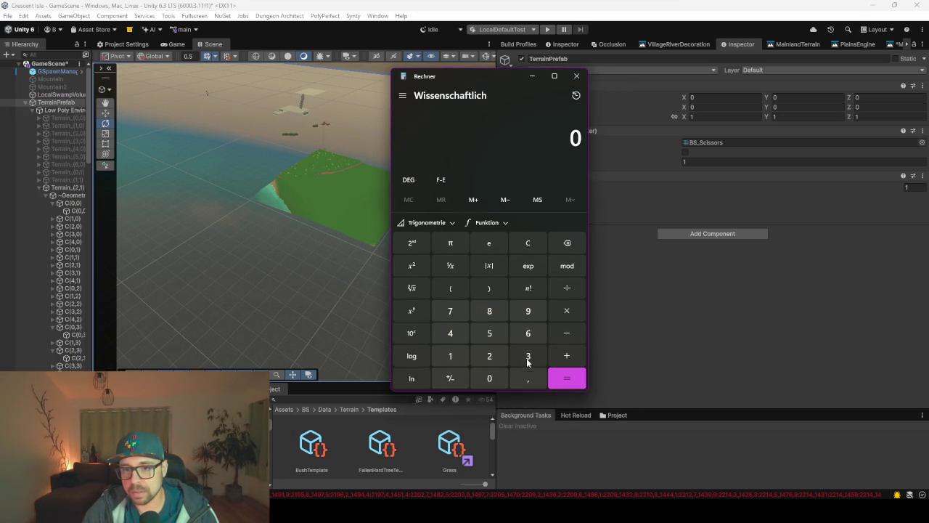
Enter 3 as the base in the scientific Calculator
{"action": "left_click", "coordinate": [531, 356]}
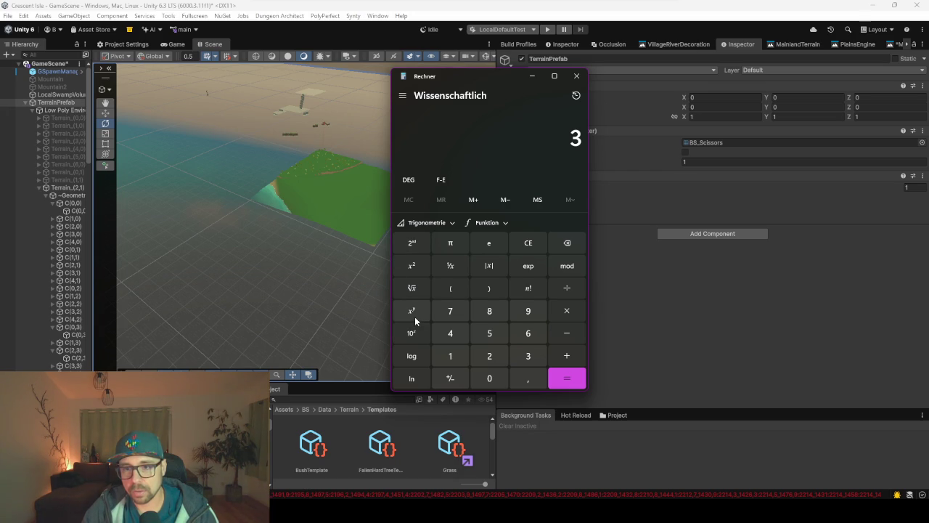
Compute 3 to the power 10 (59,049), then close Calculator
{"action": "left_click", "coordinate": [450, 354]}
{"action": "left_click", "coordinate": [571, 388]}
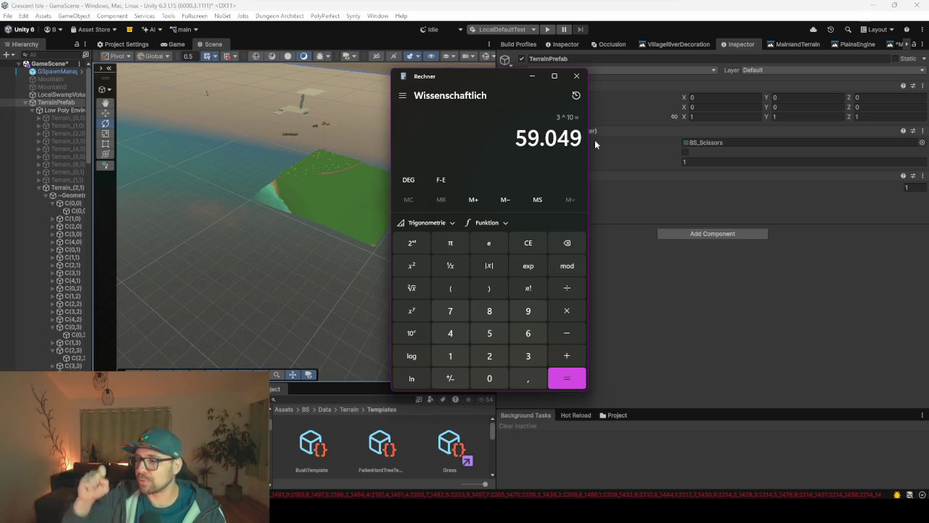
{"action": "left_click", "coordinate": [574, 78]}
Survey the terrain and turquoise shoreline, then select the water surface to show its material
{"action": "key", "text": "f"}
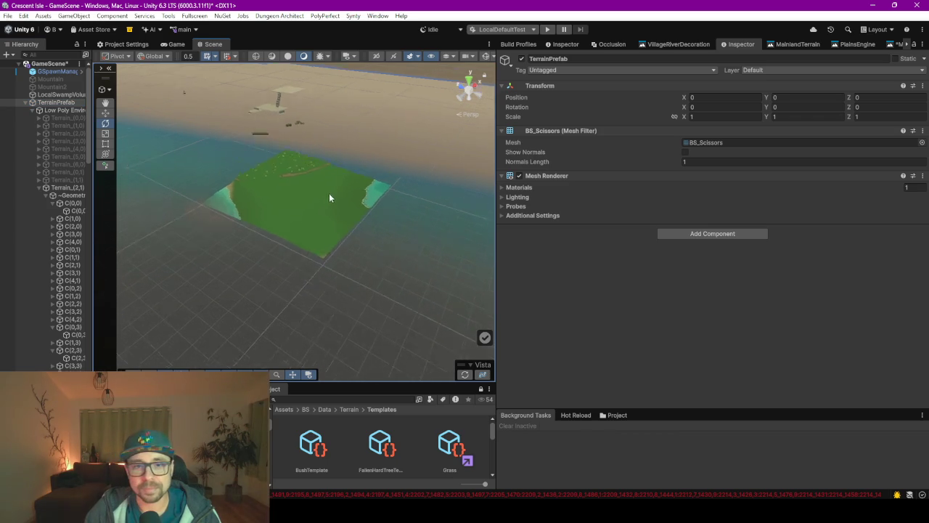
{"action": "scroll", "coordinate": [328, 194], "scroll_direction": "up", "scroll_amount": 5}
{"action": "mouse_move", "coordinate": [310, 235]}
{"action": "left_mouse_down"}
{"action": "mouse_move", "coordinate": [240, 210]}
{"action": "mouse_move", "coordinate": [411, 255]}
{"action": "mouse_move", "coordinate": [367, 256]}
{"action": "mouse_move", "coordinate": [293, 207]}
{"action": "mouse_move", "coordinate": [262, 205]}
{"action": "mouse_move", "coordinate": [331, 191]}
{"action": "mouse_move", "coordinate": [239, 207]}
{"action": "left_mouse_up"}
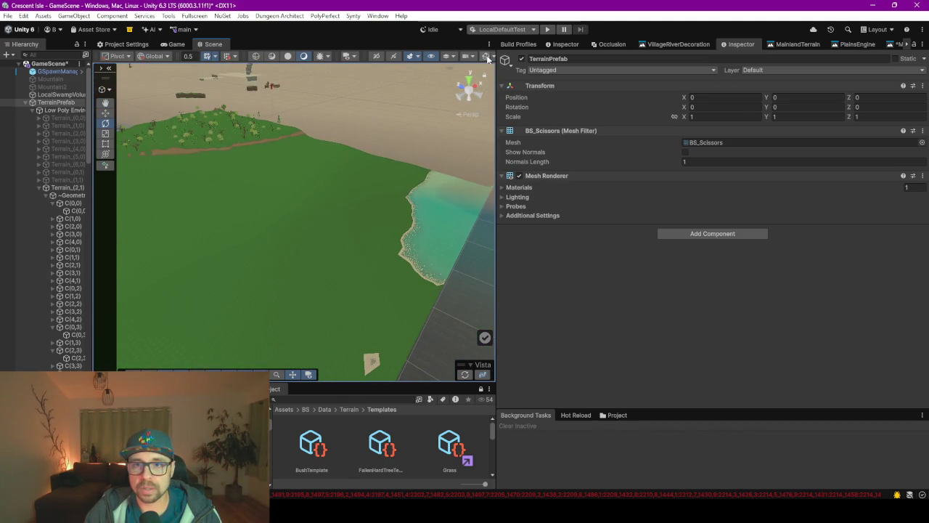
{"action": "scroll", "coordinate": [382, 181], "scroll_direction": "down", "scroll_amount": 6}
{"action": "mouse_move", "coordinate": [382, 181]}
{"action": "left_mouse_down"}
{"action": "mouse_move", "coordinate": [299, 230]}
{"action": "mouse_move", "coordinate": [342, 230]}
{"action": "mouse_move", "coordinate": [380, 188]}
{"action": "left_mouse_up"}
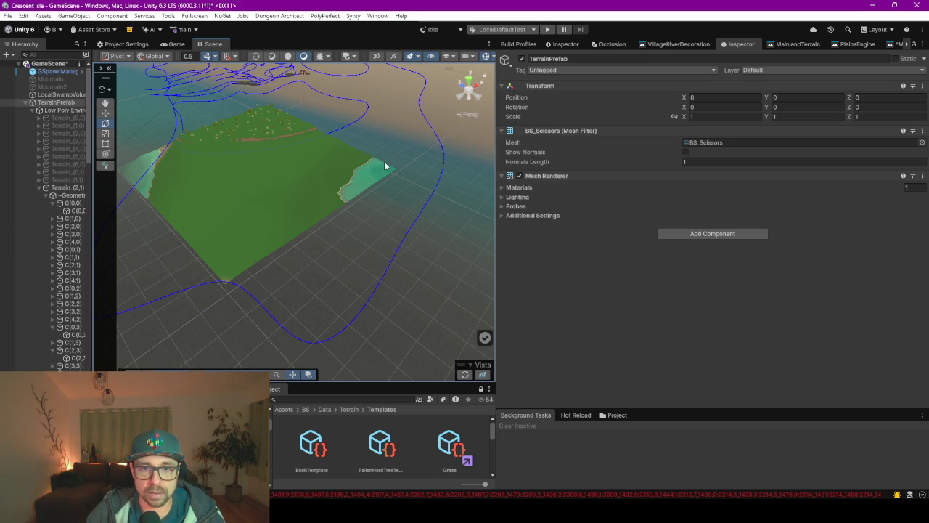
{"action": "mouse_move", "coordinate": [363, 180]}
{"action": "left_mouse_down"}
{"action": "mouse_move", "coordinate": [326, 191]}
{"action": "mouse_move", "coordinate": [294, 246]}
{"action": "mouse_move", "coordinate": [312, 251]}
{"action": "mouse_move", "coordinate": [372, 170]}
{"action": "mouse_move", "coordinate": [350, 212]}
{"action": "mouse_move", "coordinate": [377, 224]}
{"action": "mouse_move", "coordinate": [305, 230]}
{"action": "mouse_move", "coordinate": [426, 247]}
{"action": "left_mouse_up"}
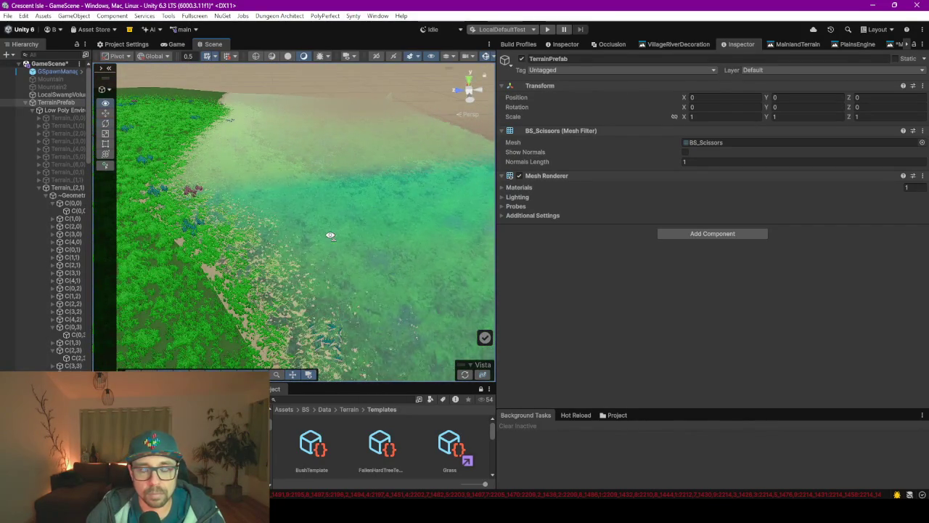
{"action": "mouse_move", "coordinate": [331, 234]}
{"action": "left_mouse_down"}
{"action": "mouse_move", "coordinate": [353, 228]}
{"action": "mouse_move", "coordinate": [338, 209]}
{"action": "left_mouse_up"}
{"action": "left_click", "coordinate": [338, 210]}
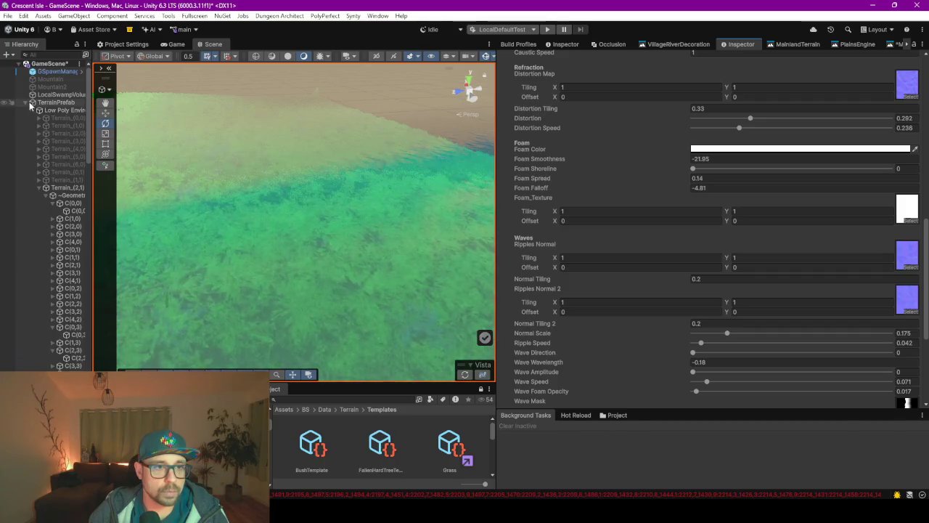
Create an empty GameObject and move it onto the shoreline to gauge its height
{"action": "scroll", "coordinate": [209, 160], "scroll_direction": "down", "scroll_amount": 10}
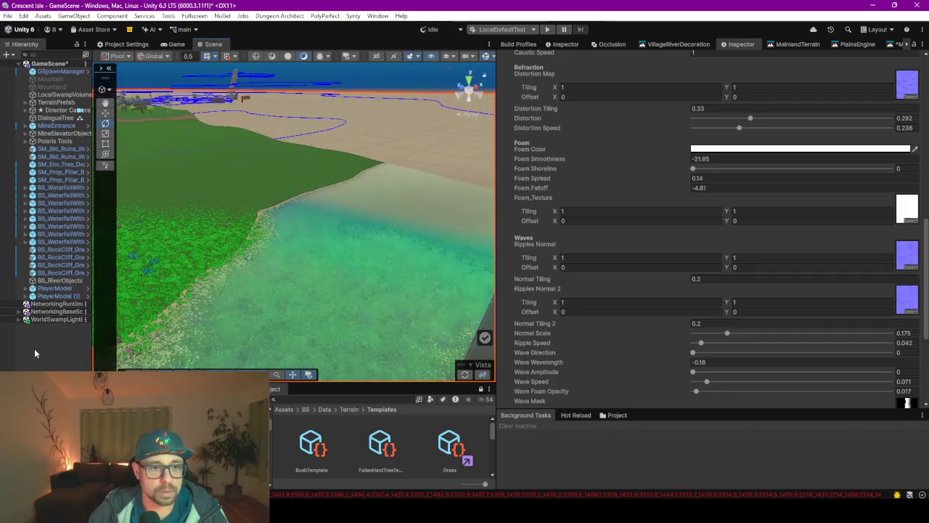
{"action": "right_click", "coordinate": [35, 357]}
{"action": "left_click", "coordinate": [92, 290]}
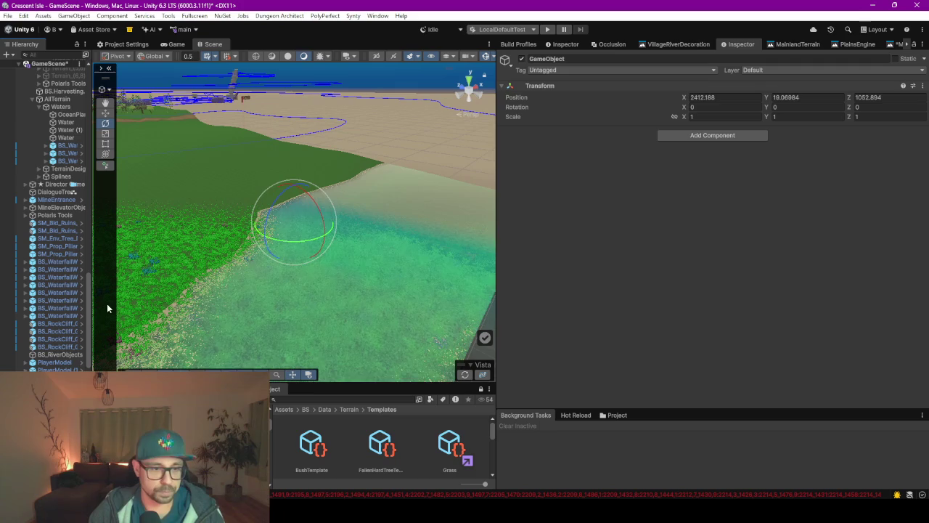
{"action": "key", "text": "w"}
{"action": "left_click_drag", "start_coordinate": [289, 225], "coordinate": [253, 228]}
{"action": "key", "text": "f"}
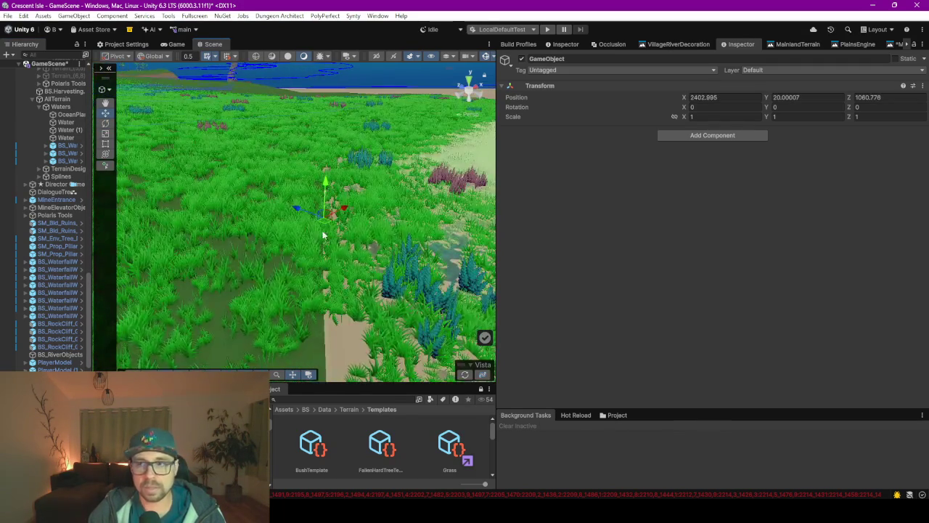
Move the empty object to another shore spot, check it, then delete it
{"action": "scroll", "coordinate": [317, 239], "scroll_direction": "up", "scroll_amount": 6}
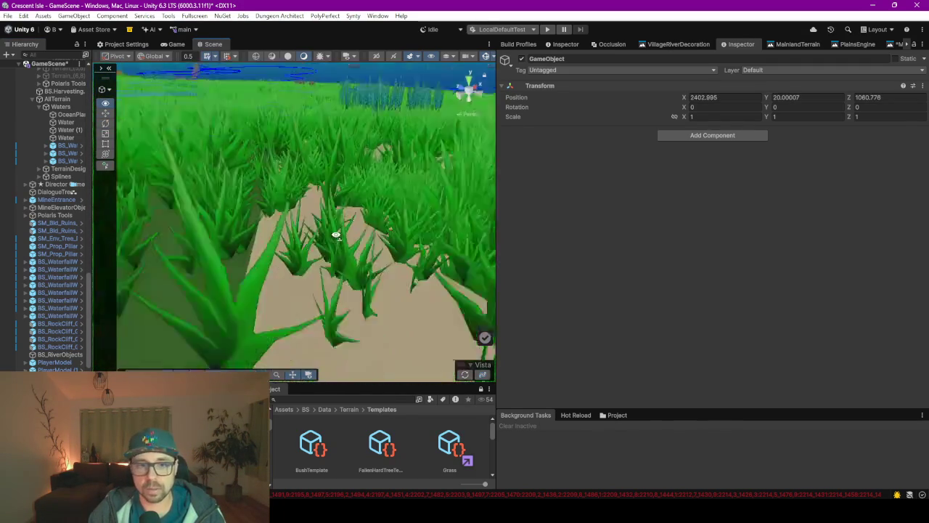
{"action": "scroll", "coordinate": [318, 251], "scroll_direction": "down", "scroll_amount": 10}
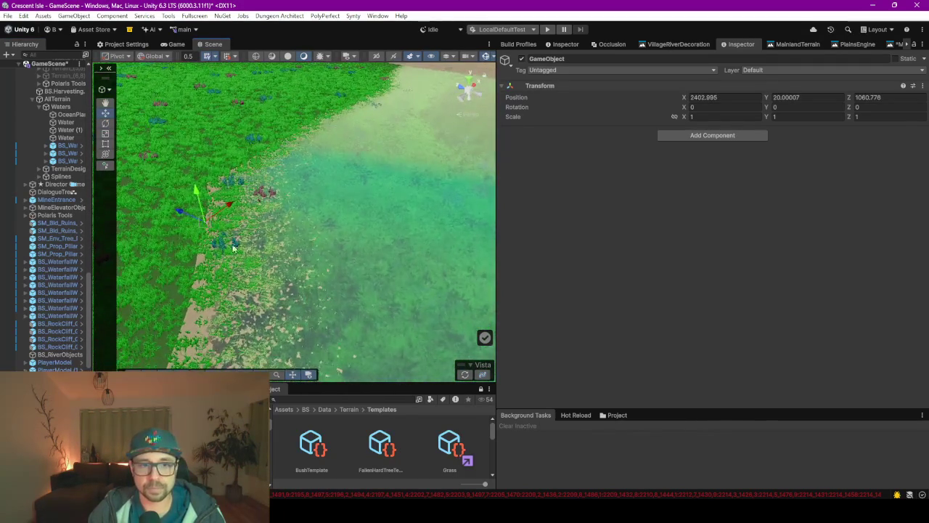
{"action": "left_click_drag", "start_coordinate": [207, 228], "coordinate": [460, 232]}
{"action": "mouse_move", "coordinate": [344, 268]}
{"action": "left_mouse_down"}
{"action": "mouse_move", "coordinate": [390, 262]}
{"action": "mouse_move", "coordinate": [363, 241]}
{"action": "mouse_move", "coordinate": [368, 216]}
{"action": "mouse_move", "coordinate": [380, 236]}
{"action": "left_mouse_up"}
{"action": "scroll", "coordinate": [380, 237], "scroll_direction": "up", "scroll_amount": 3}
{"action": "scroll", "coordinate": [380, 236], "scroll_direction": "down", "scroll_amount": 3}
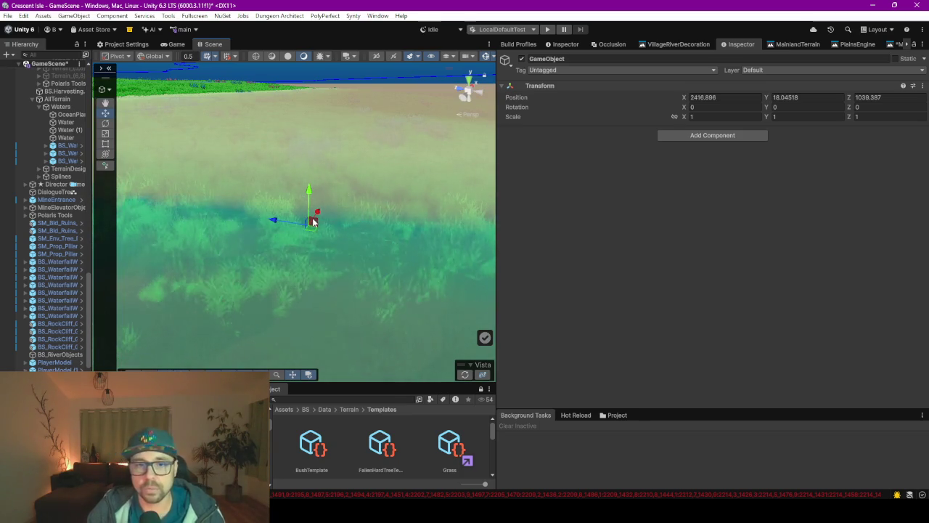
{"action": "key", "text": "Delete"}
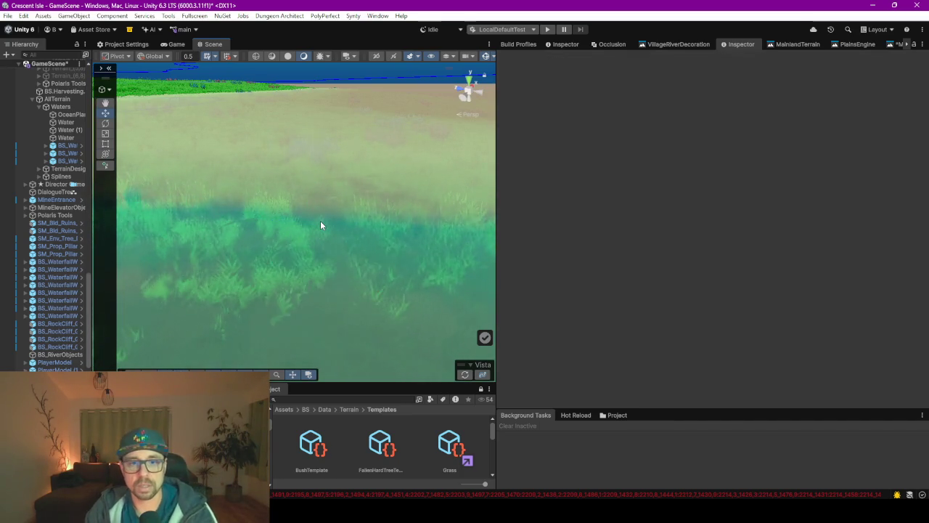
{"action": "scroll", "coordinate": [323, 225], "scroll_direction": "down", "scroll_amount": 5}
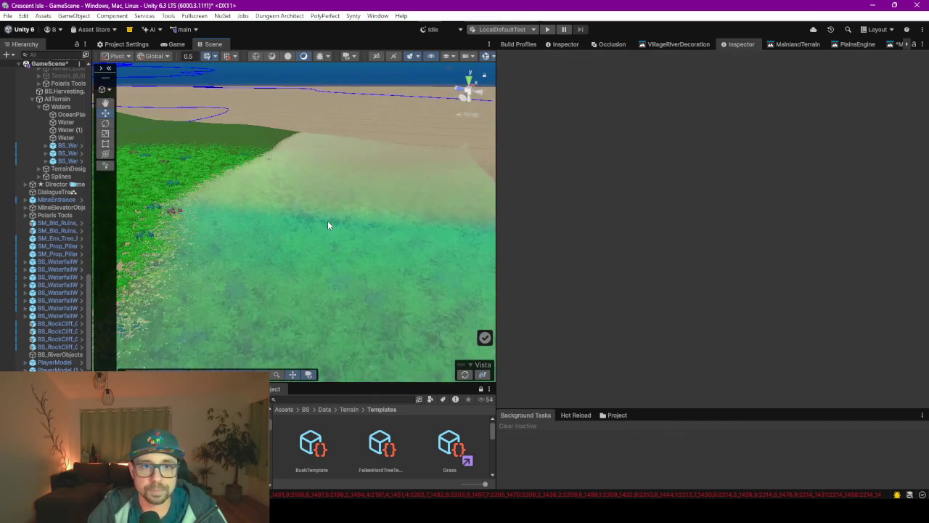
Open MasterHeightEngine, widen the graph, and unplug Hydraulic Erosion Height from Combine (Add) Foreground
{"action": "scroll", "coordinate": [327, 225], "scroll_direction": "down", "scroll_amount": 2}
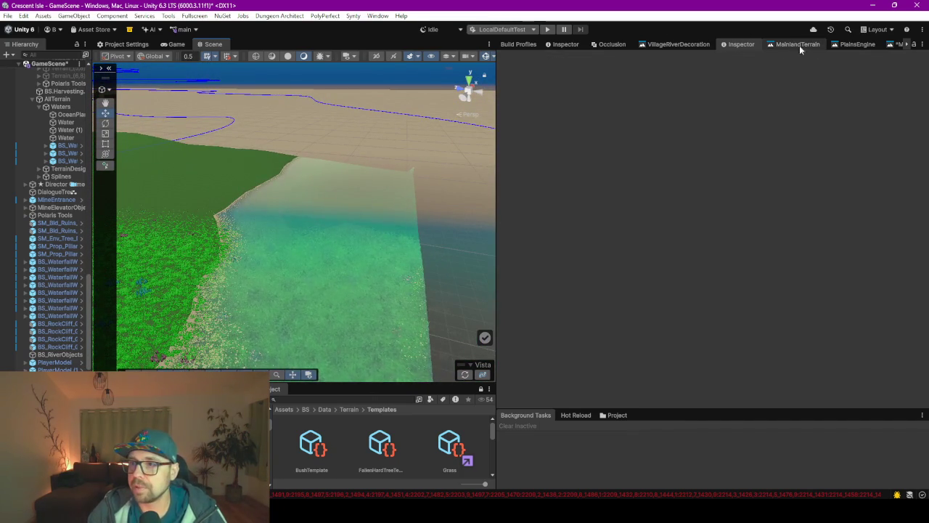
{"action": "left_click", "coordinate": [899, 44]}
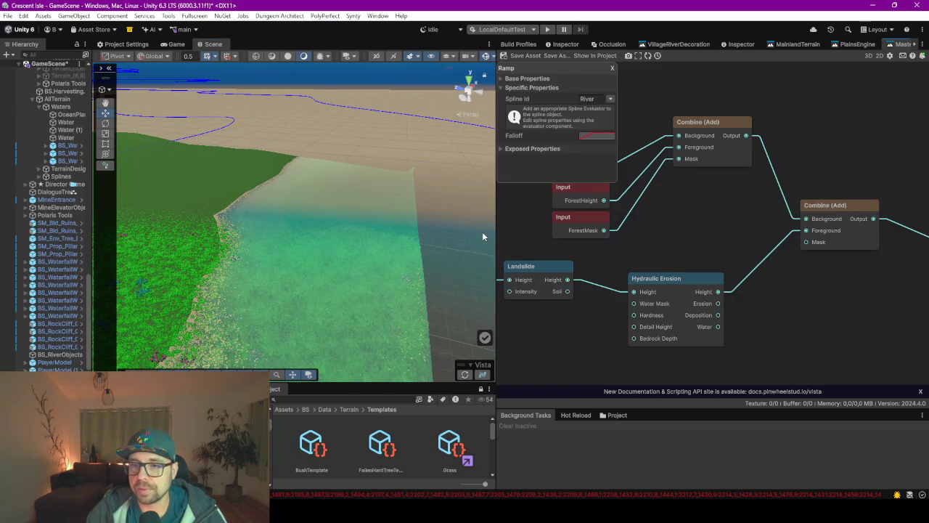
{"action": "left_click_drag", "start_coordinate": [497, 232], "coordinate": [311, 233]}
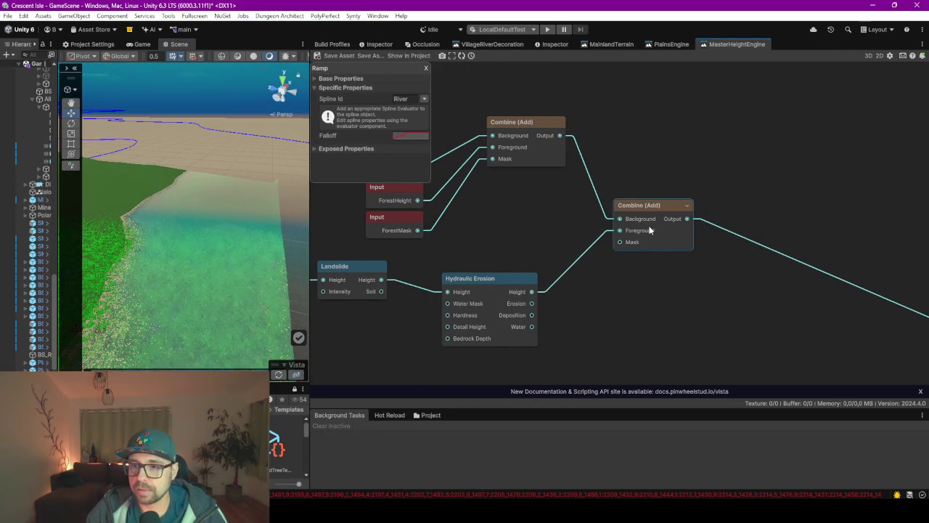
{"action": "left_click_drag", "start_coordinate": [501, 252], "coordinate": [632, 261]}
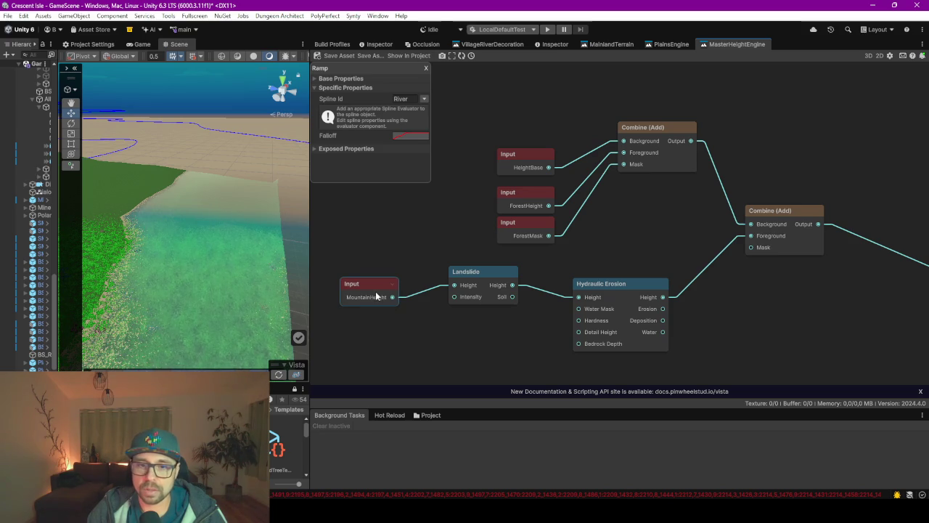
{"action": "left_click_drag", "start_coordinate": [636, 242], "coordinate": [630, 249]}
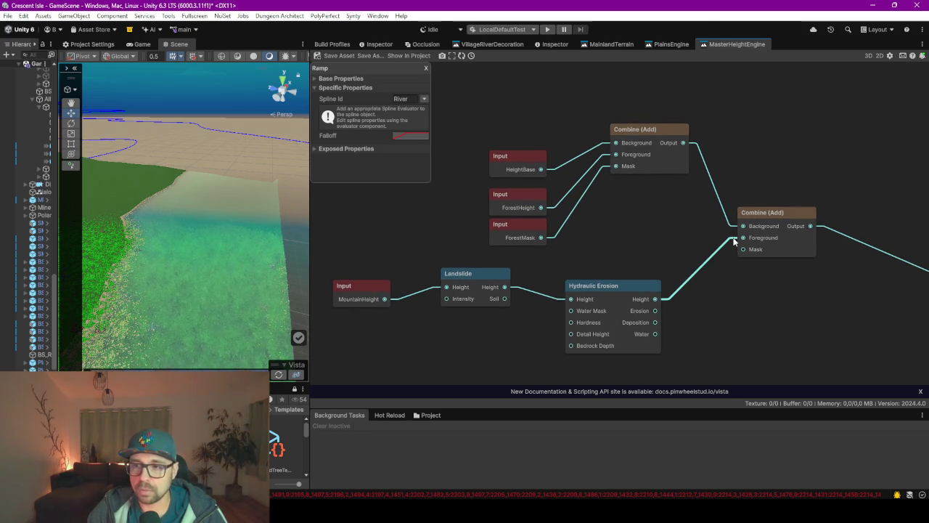
{"action": "left_click_drag", "start_coordinate": [731, 265], "coordinate": [726, 263]}
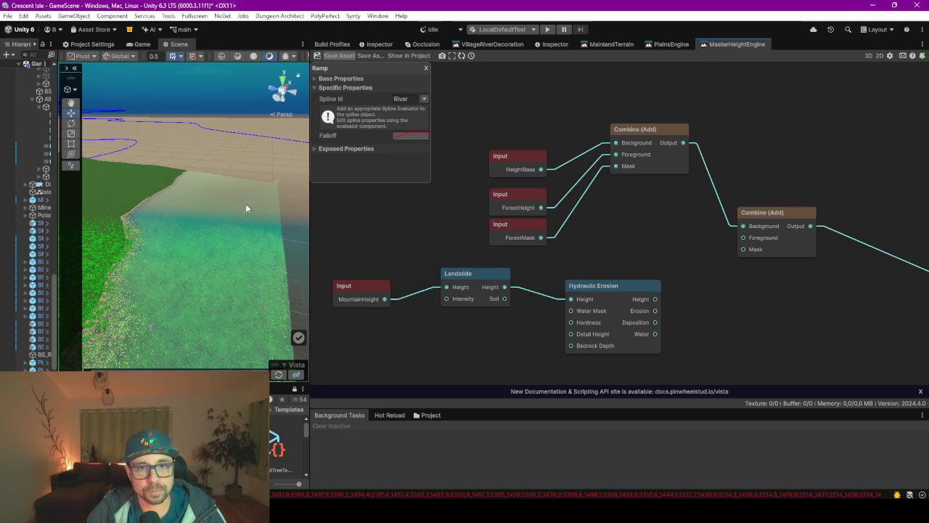
Regenerate the terrain without the erosion branch and fly the camera over the result
{"action": "left_click", "coordinate": [280, 375]}
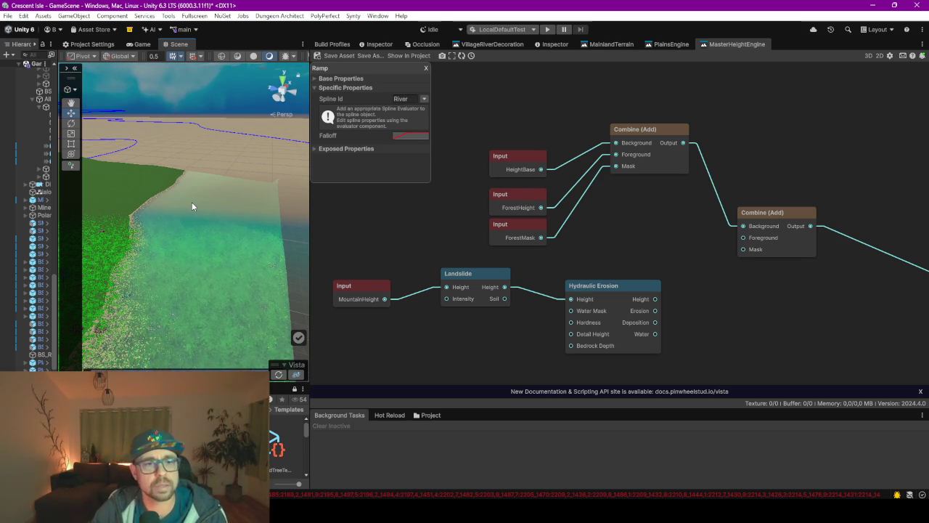
{"action": "mouse_move", "coordinate": [207, 247]}
{"action": "left_mouse_down"}
{"action": "mouse_move", "coordinate": [261, 257]}
{"action": "mouse_move", "coordinate": [242, 216]}
{"action": "mouse_move", "coordinate": [222, 254]}
{"action": "left_mouse_up"}
{"action": "scroll", "coordinate": [643, 259], "scroll_direction": "down", "scroll_amount": 3}
{"action": "scroll", "coordinate": [643, 257], "scroll_direction": "up", "scroll_amount": 6}
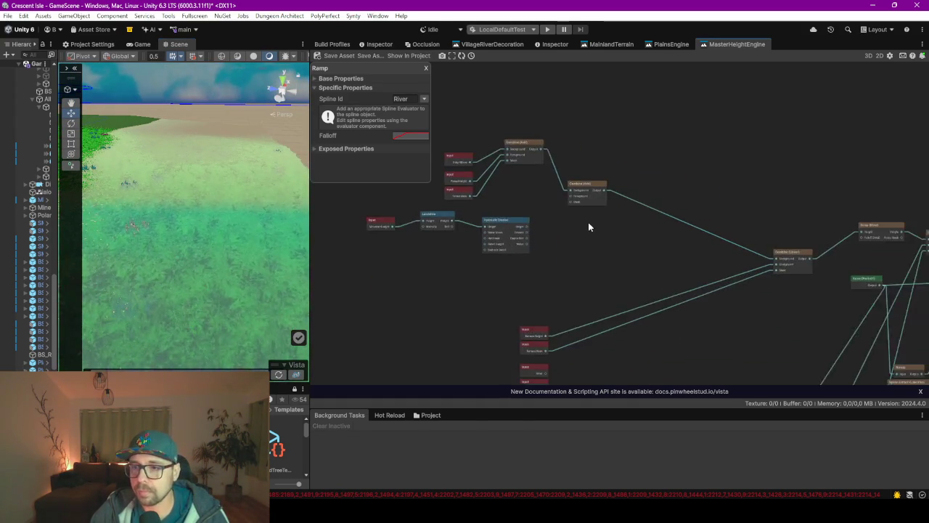
{"action": "scroll", "coordinate": [641, 238], "scroll_direction": "down", "scroll_amount": 4}
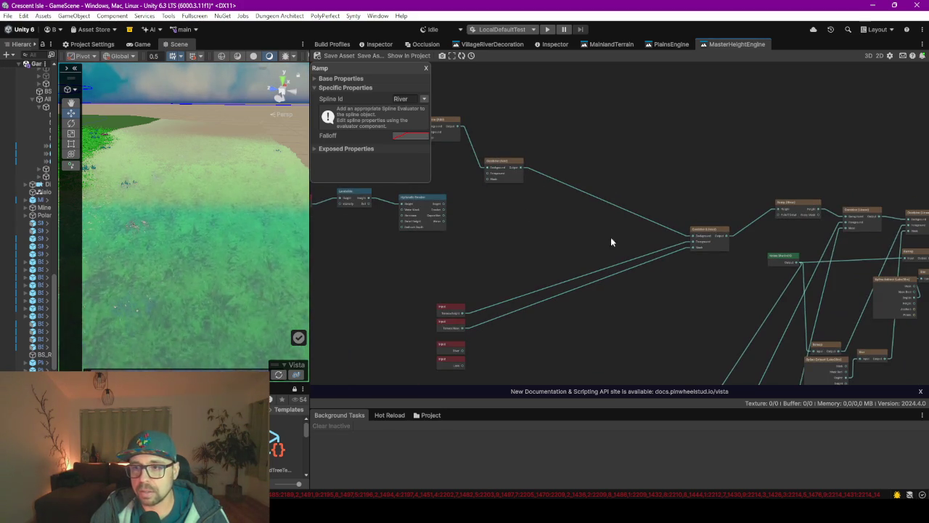
{"action": "scroll", "coordinate": [707, 242], "scroll_direction": "up", "scroll_amount": 4}
Zoom and pan the node graph to inspect the Ramp nodes and OUTPUT node
{"action": "left_click_drag", "start_coordinate": [709, 191], "coordinate": [446, 238]}
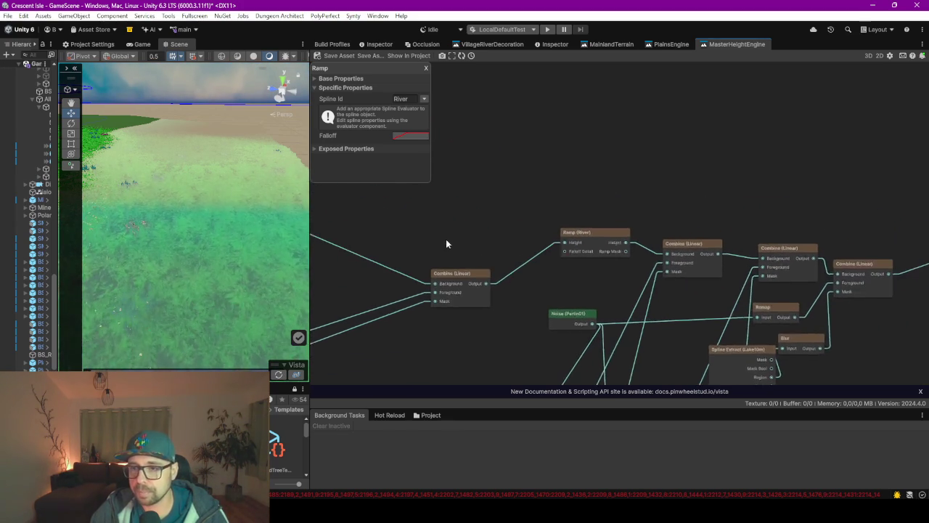
{"action": "scroll", "coordinate": [710, 294], "scroll_direction": "down", "scroll_amount": 1}
{"action": "mouse_move", "coordinate": [711, 291]}
{"action": "left_mouse_down"}
{"action": "mouse_move", "coordinate": [612, 198]}
{"action": "mouse_move", "coordinate": [518, 265]}
{"action": "mouse_move", "coordinate": [487, 275]}
{"action": "left_mouse_up"}
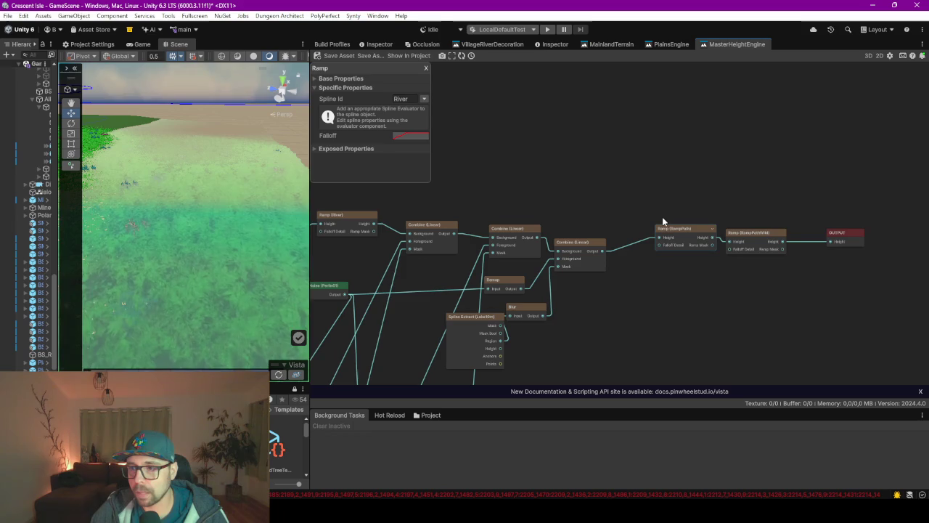
{"action": "scroll", "coordinate": [658, 218], "scroll_direction": "down", "scroll_amount": 5}
{"action": "scroll", "coordinate": [465, 232], "scroll_direction": "up", "scroll_amount": 5}
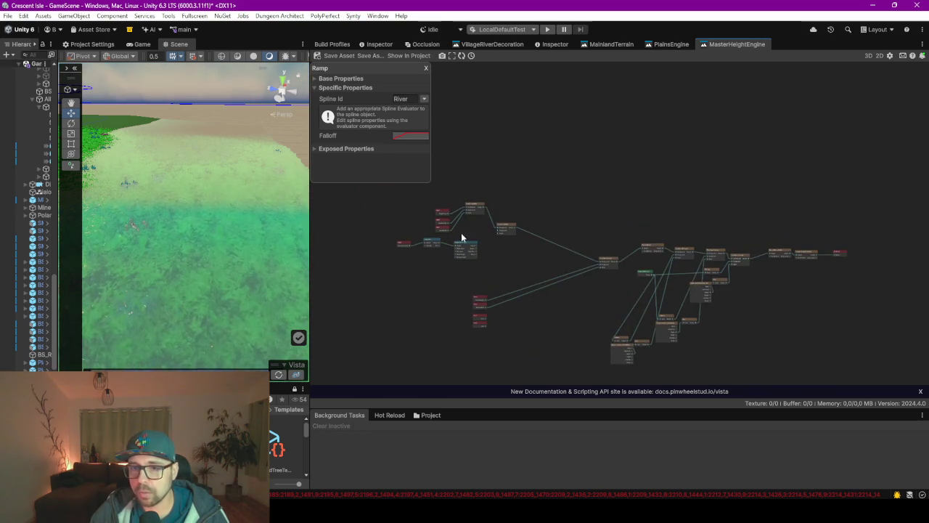
{"action": "scroll", "coordinate": [508, 225], "scroll_direction": "up", "scroll_amount": 4}
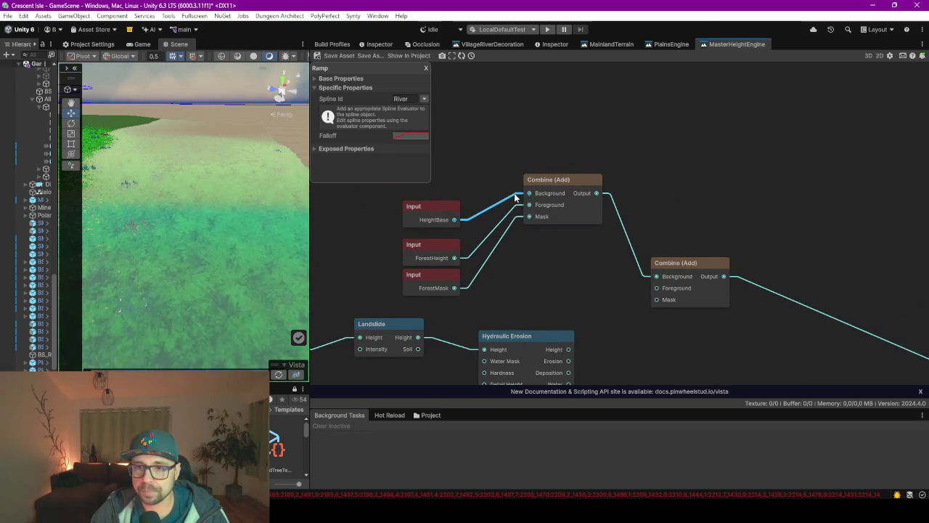
Wire HeightBase into Combine (Add) Background and move the OUTPUT node above Combine (Add)
{"action": "left_click_drag", "start_coordinate": [517, 156], "coordinate": [529, 193]}
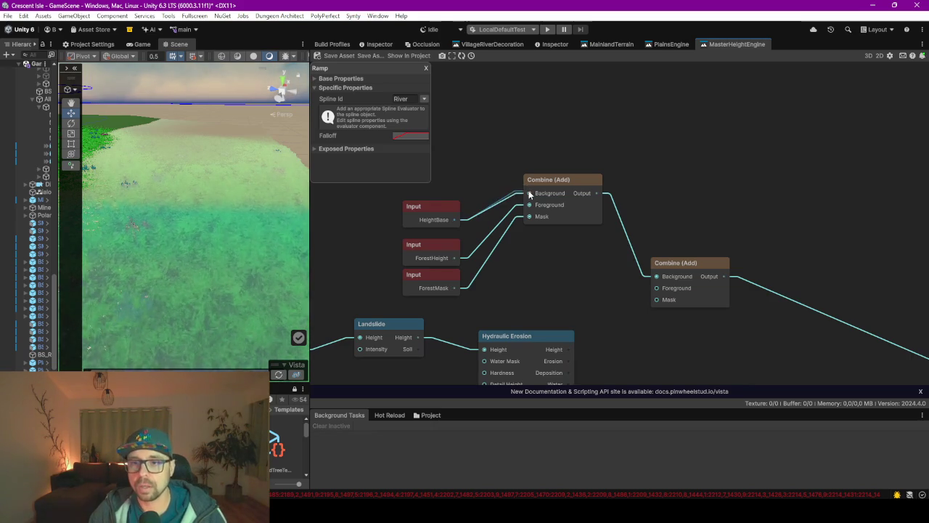
{"action": "scroll", "coordinate": [749, 231], "scroll_direction": "down", "scroll_amount": 5}
{"action": "scroll", "coordinate": [622, 232], "scroll_direction": "up", "scroll_amount": 3}
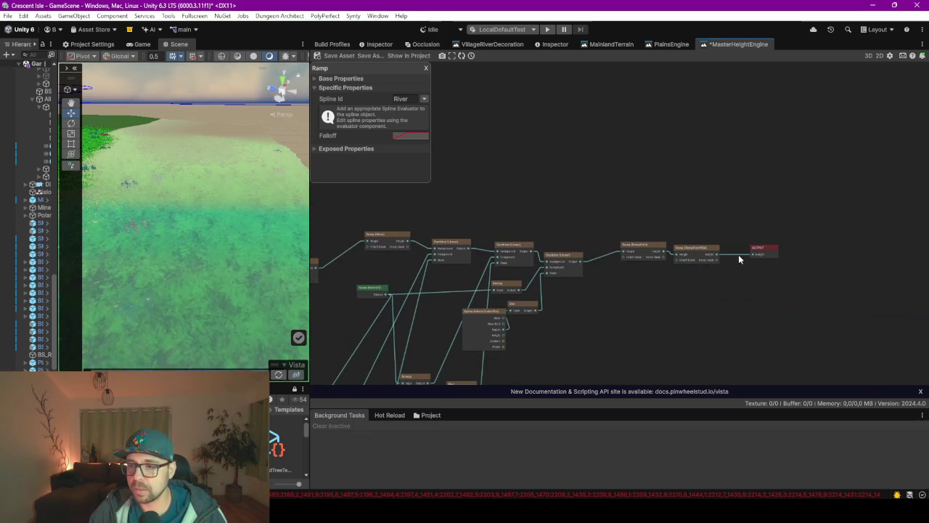
{"action": "mouse_move", "coordinate": [755, 252]}
{"action": "left_mouse_down"}
{"action": "mouse_move", "coordinate": [464, 153]}
{"action": "mouse_move", "coordinate": [562, 219]}
{"action": "mouse_move", "coordinate": [749, 225]}
{"action": "left_mouse_up"}
{"action": "scroll", "coordinate": [713, 182], "scroll_direction": "down", "scroll_amount": 1}
{"action": "mouse_move", "coordinate": [733, 187]}
{"action": "left_mouse_down"}
{"action": "mouse_move", "coordinate": [469, 176]}
{"action": "mouse_move", "coordinate": [481, 162]}
{"action": "mouse_move", "coordinate": [462, 162]}
{"action": "left_mouse_up"}
{"action": "scroll", "coordinate": [628, 201], "scroll_direction": "up", "scroll_amount": 5}
{"action": "left_click_drag", "start_coordinate": [668, 153], "coordinate": [504, 174]}
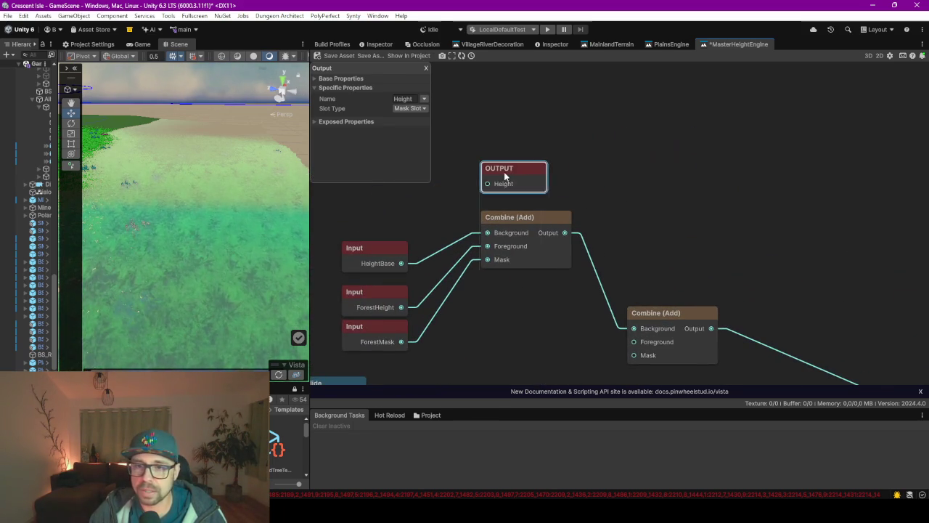
Connect HeightBase directly to OUTPUT Height, save MasterHeightEngine and regenerate the terrain
{"action": "left_click_drag", "start_coordinate": [401, 263], "coordinate": [485, 181]}
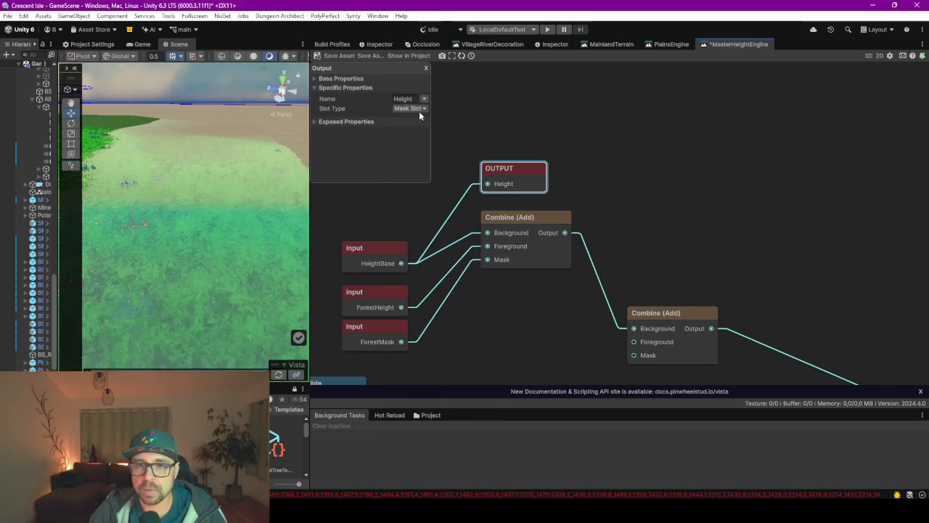
{"action": "left_click", "coordinate": [331, 58]}
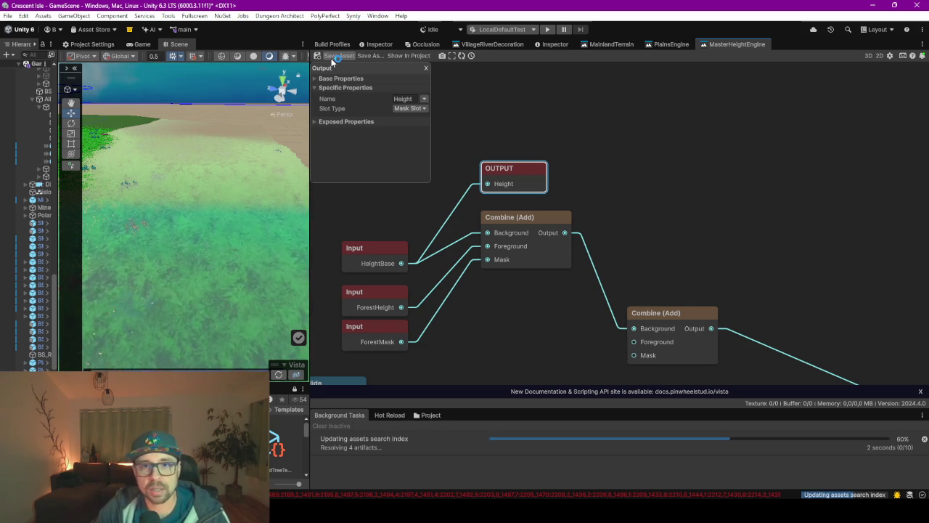
{"action": "left_click", "coordinate": [278, 374]}
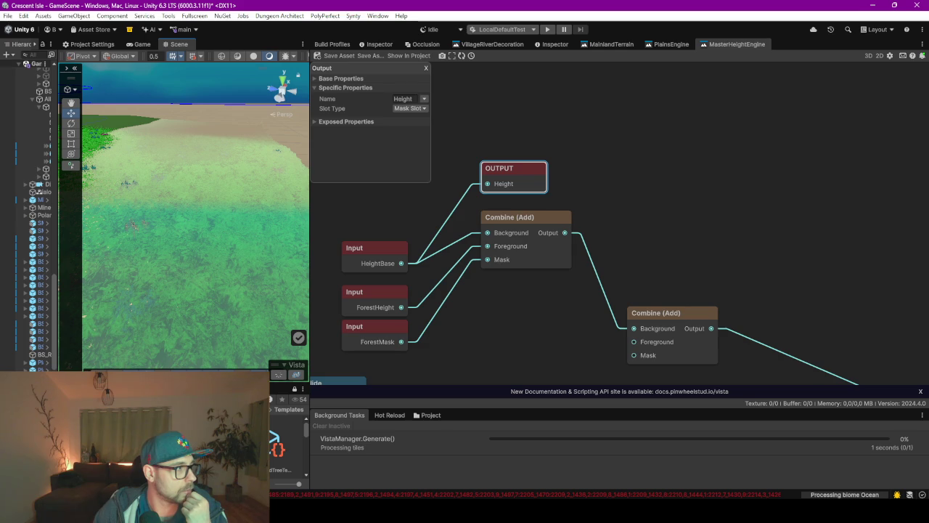
{"action": "key", "text": "alt+Tab"}
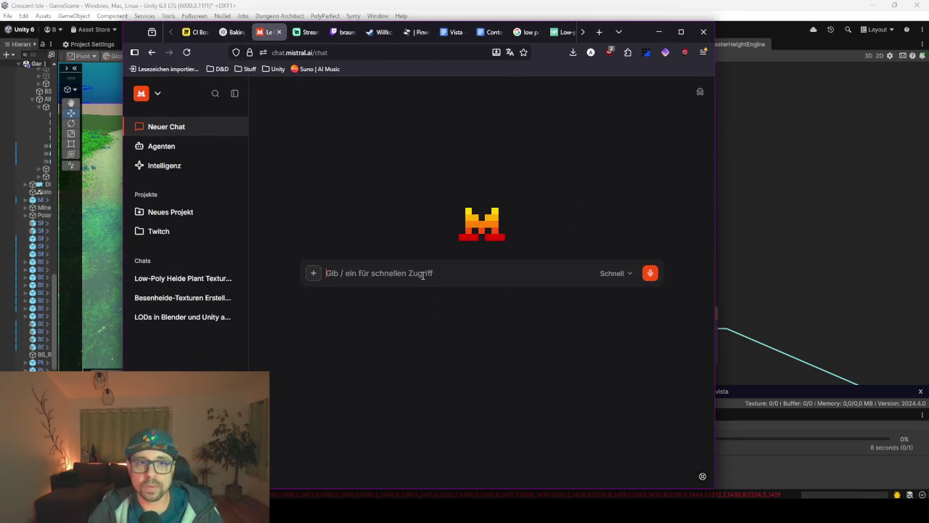
Ask Le Chat what near-0-Kelvin computers are called, select the 273,15 value, then minimize the browser
{"action": "type", "text": "wie"}
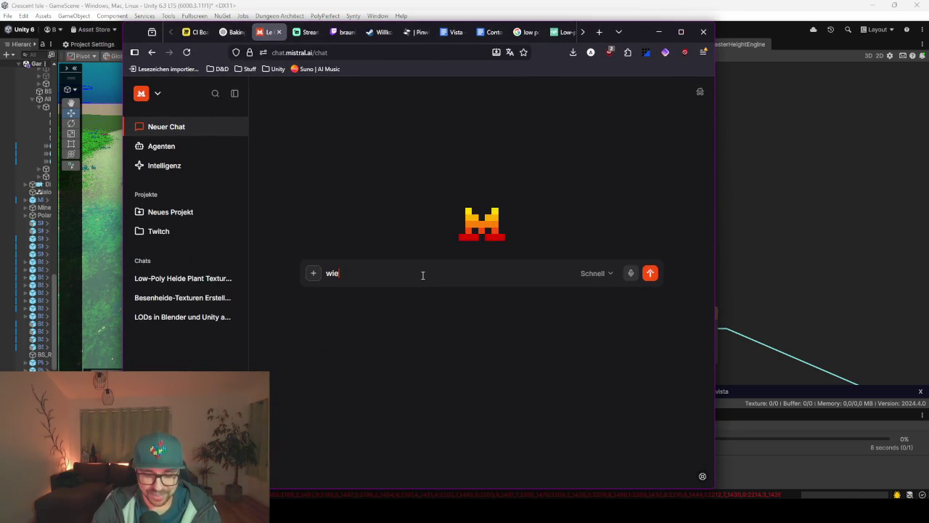
{"action": "key", "text": "BackSpace"}
{"action": "key", "text": "BackSpace"}
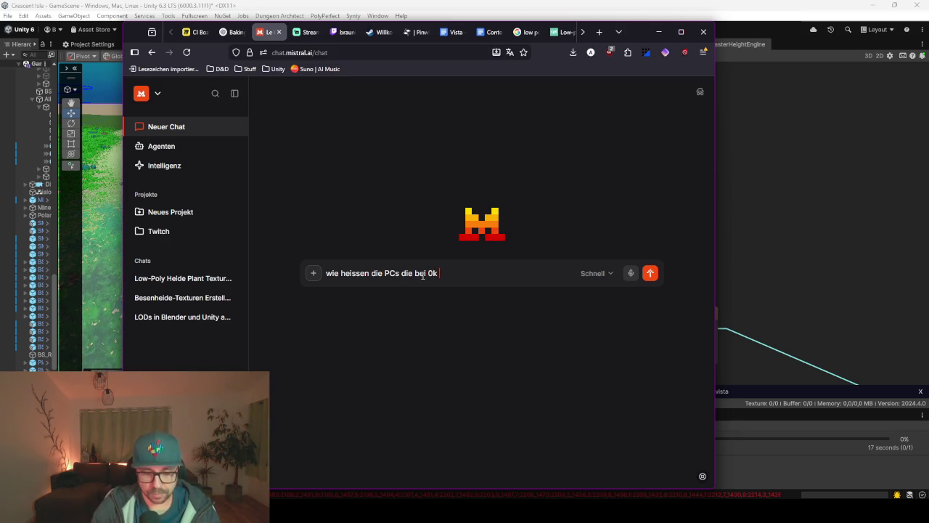
{"action": "type", "text": "iten_"}
{"action": "key", "text": "Return"}
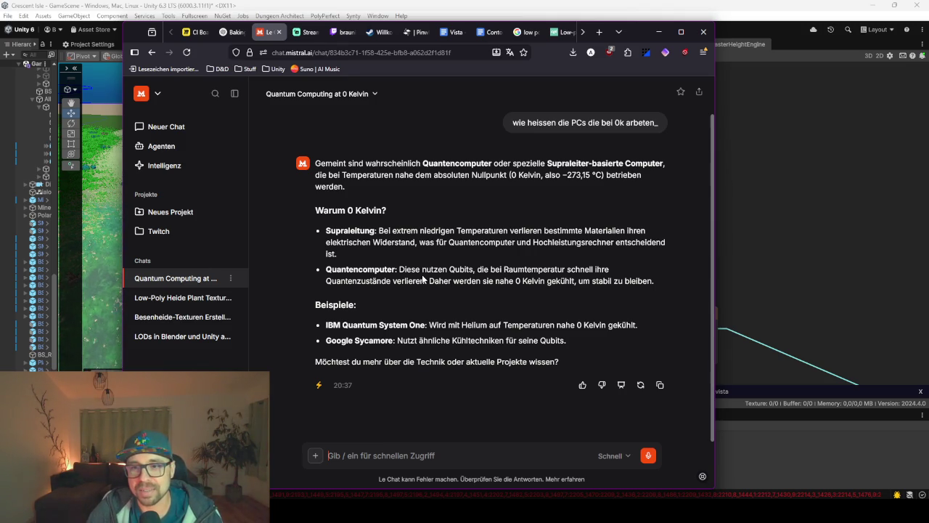
{"action": "double_click", "coordinate": [585, 175]}
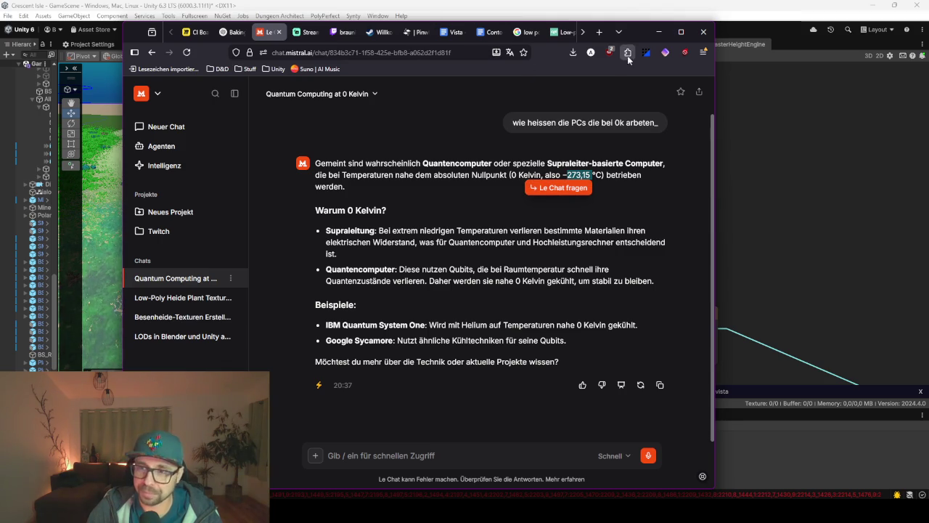
{"action": "left_click", "coordinate": [659, 32]}
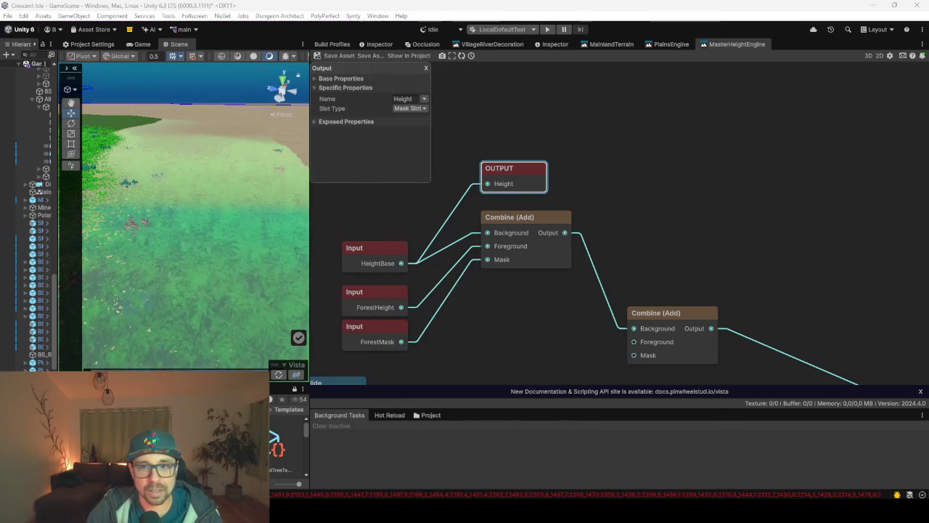
Orbit the Scene view over the regenerated terrain and beach, then switch to the MainlandTerrain graph
{"action": "left_click_drag", "start_coordinate": [230, 271], "coordinate": [230, 243]}
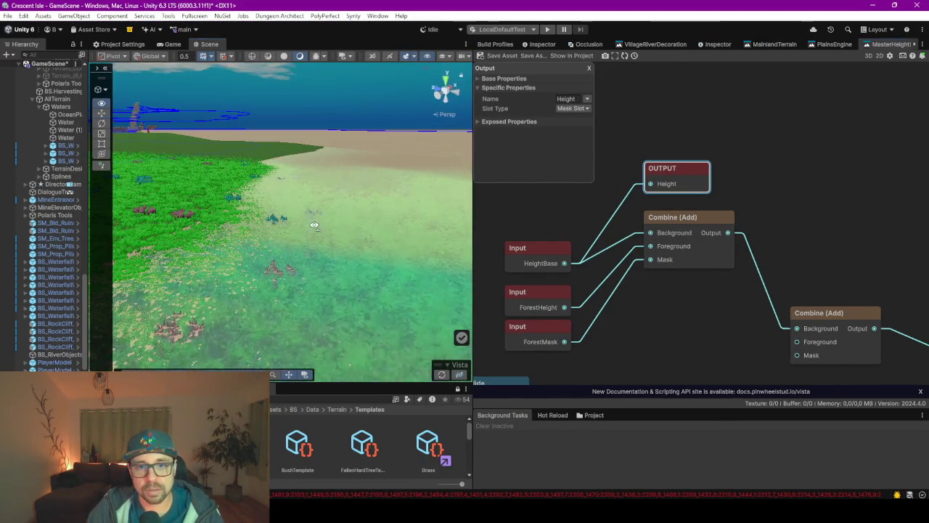
{"action": "mouse_move", "coordinate": [313, 225]}
{"action": "left_mouse_down"}
{"action": "mouse_move", "coordinate": [331, 224]}
{"action": "mouse_move", "coordinate": [341, 240]}
{"action": "mouse_move", "coordinate": [365, 237]}
{"action": "mouse_move", "coordinate": [363, 217]}
{"action": "mouse_move", "coordinate": [409, 214]}
{"action": "mouse_move", "coordinate": [407, 225]}
{"action": "left_mouse_up"}
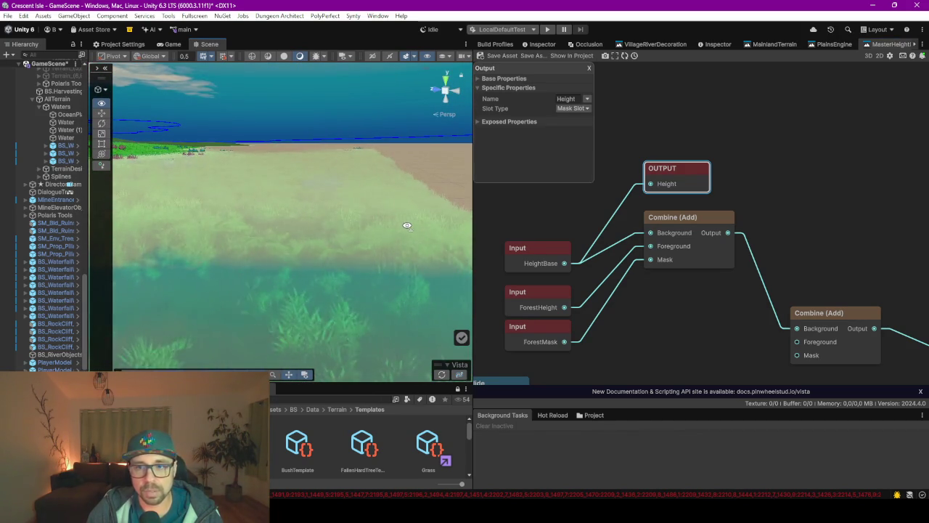
{"action": "mouse_move", "coordinate": [517, 220]}
{"action": "left_mouse_down"}
{"action": "mouse_move", "coordinate": [638, 202]}
{"action": "mouse_move", "coordinate": [647, 211]}
{"action": "left_mouse_up"}
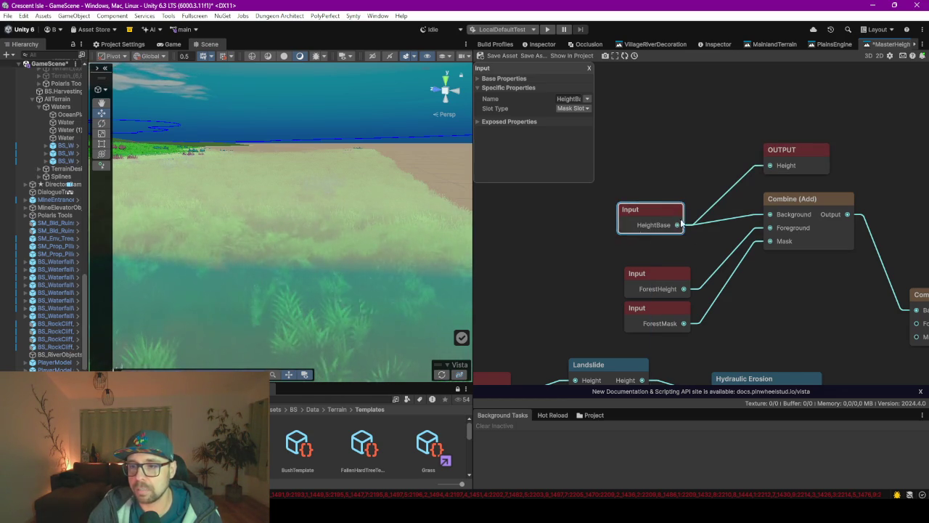
{"action": "mouse_move", "coordinate": [272, 222]}
{"action": "left_mouse_down"}
{"action": "mouse_move", "coordinate": [226, 235]}
{"action": "mouse_move", "coordinate": [251, 210]}
{"action": "mouse_move", "coordinate": [306, 219]}
{"action": "mouse_move", "coordinate": [311, 210]}
{"action": "mouse_move", "coordinate": [365, 208]}
{"action": "mouse_move", "coordinate": [375, 228]}
{"action": "mouse_move", "coordinate": [321, 274]}
{"action": "mouse_move", "coordinate": [365, 284]}
{"action": "mouse_move", "coordinate": [327, 286]}
{"action": "mouse_move", "coordinate": [322, 269]}
{"action": "mouse_move", "coordinate": [430, 247]}
{"action": "mouse_move", "coordinate": [276, 251]}
{"action": "mouse_move", "coordinate": [370, 235]}
{"action": "mouse_move", "coordinate": [369, 247]}
{"action": "mouse_move", "coordinate": [414, 251]}
{"action": "mouse_move", "coordinate": [262, 249]}
{"action": "left_mouse_up"}
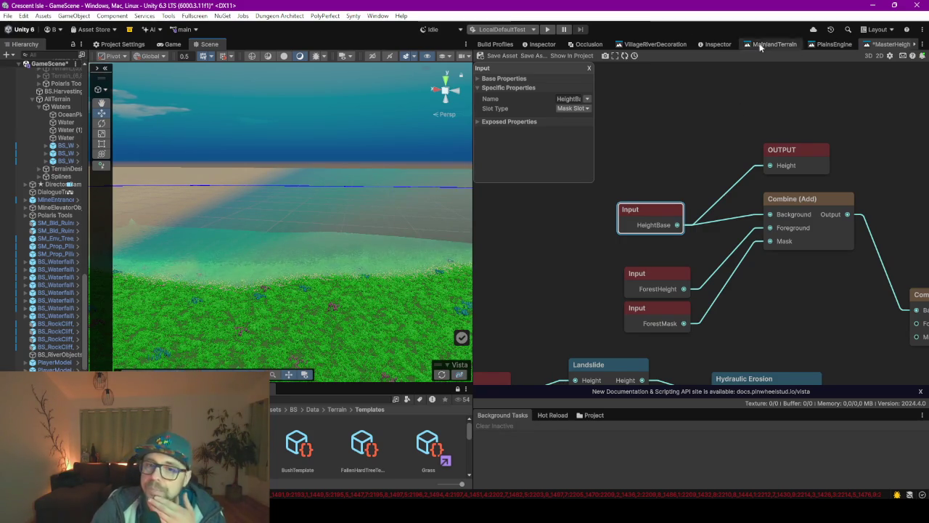
{"action": "mouse_move", "coordinate": [295, 253]}
{"action": "left_mouse_down"}
{"action": "mouse_move", "coordinate": [659, 238]}
{"action": "mouse_move", "coordinate": [291, 268]}
{"action": "mouse_move", "coordinate": [309, 247]}
{"action": "left_mouse_up"}
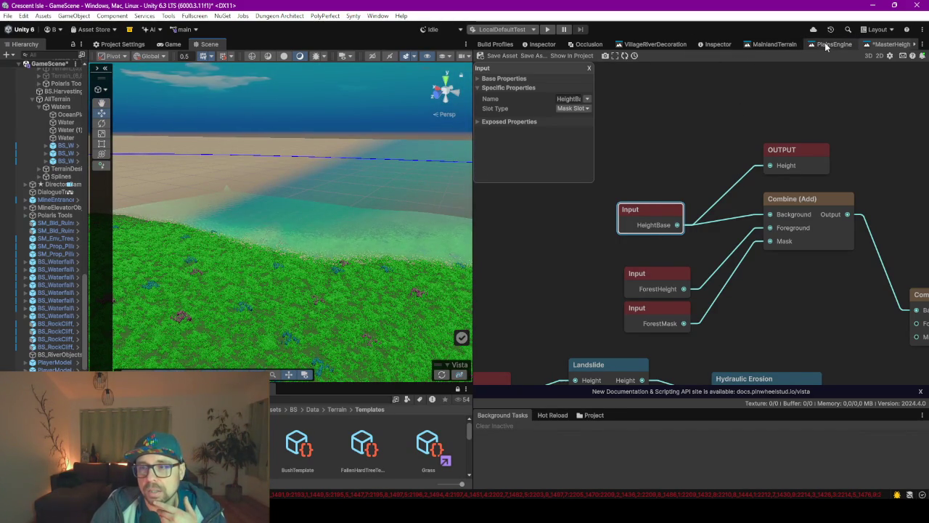
{"action": "left_click", "coordinate": [760, 45]}
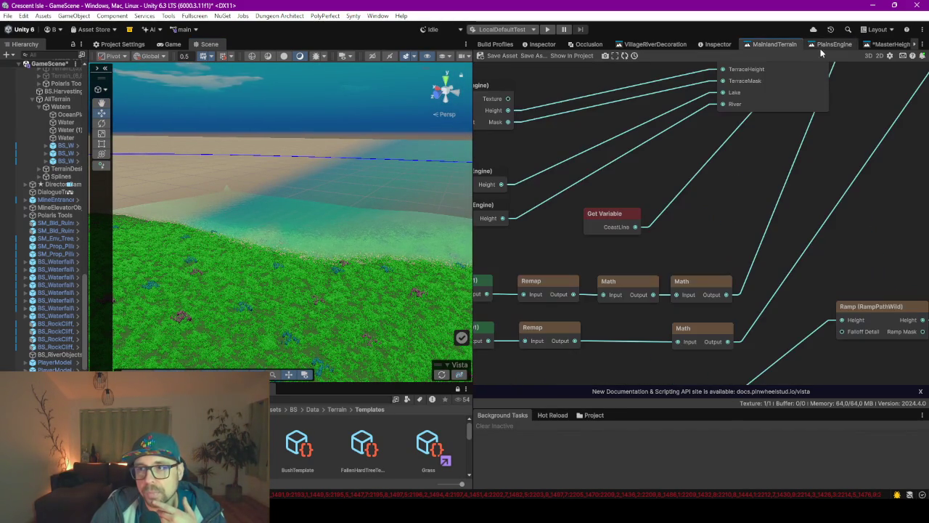
Move the Get Variable (CoastLine) node beside the Combine (Linear) node and select it
{"action": "scroll", "coordinate": [735, 131], "scroll_direction": "down", "scroll_amount": 3}
{"action": "scroll", "coordinate": [696, 169], "scroll_direction": "up", "scroll_amount": 5}
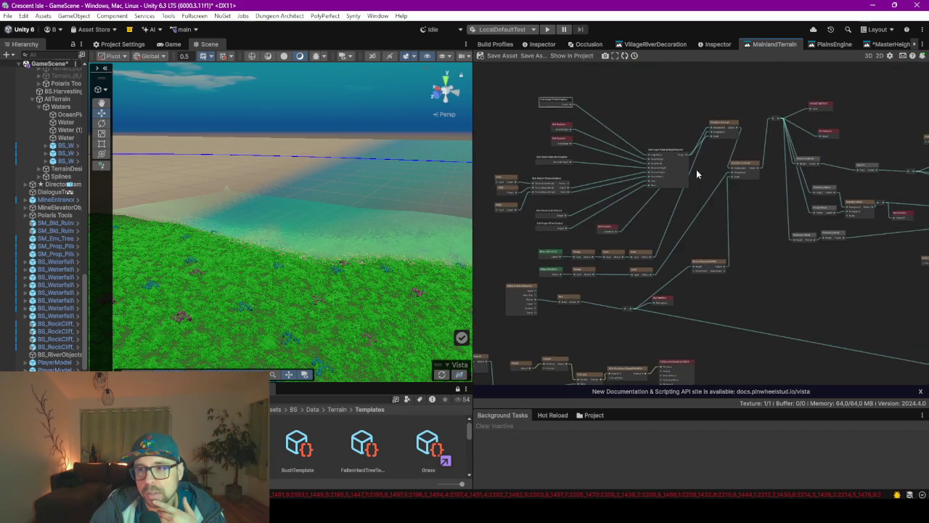
{"action": "left_click_drag", "start_coordinate": [528, 296], "coordinate": [723, 186]}
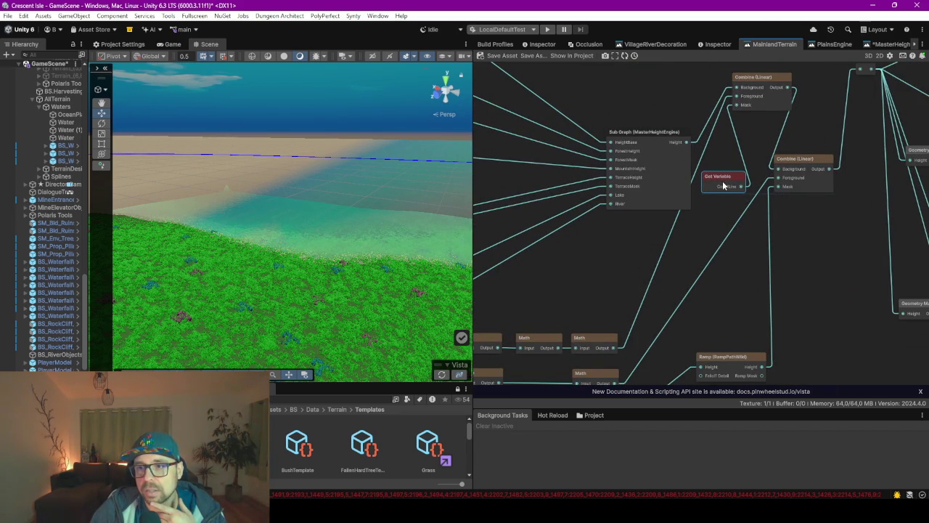
{"action": "left_click", "coordinate": [723, 186]}
{"action": "mouse_move", "coordinate": [723, 186]}
{"action": "left_mouse_down"}
{"action": "mouse_move", "coordinate": [624, 227]}
{"action": "mouse_move", "coordinate": [618, 222]}
{"action": "mouse_move", "coordinate": [687, 159]}
{"action": "left_mouse_up"}
Detach the CoastLine wire from the Combine (Linear) Mask port
{"action": "scroll", "coordinate": [645, 240], "scroll_direction": "down", "scroll_amount": 3}
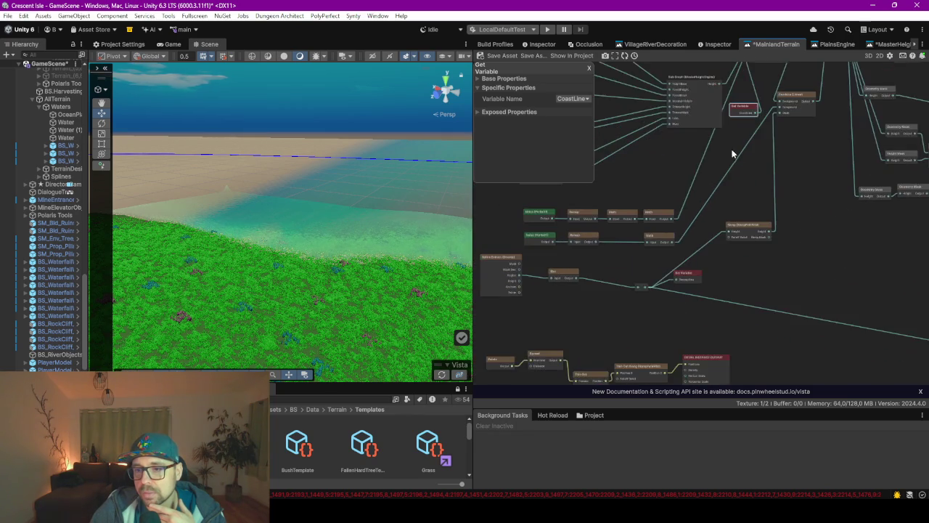
{"action": "scroll", "coordinate": [508, 276], "scroll_direction": "up", "scroll_amount": 2}
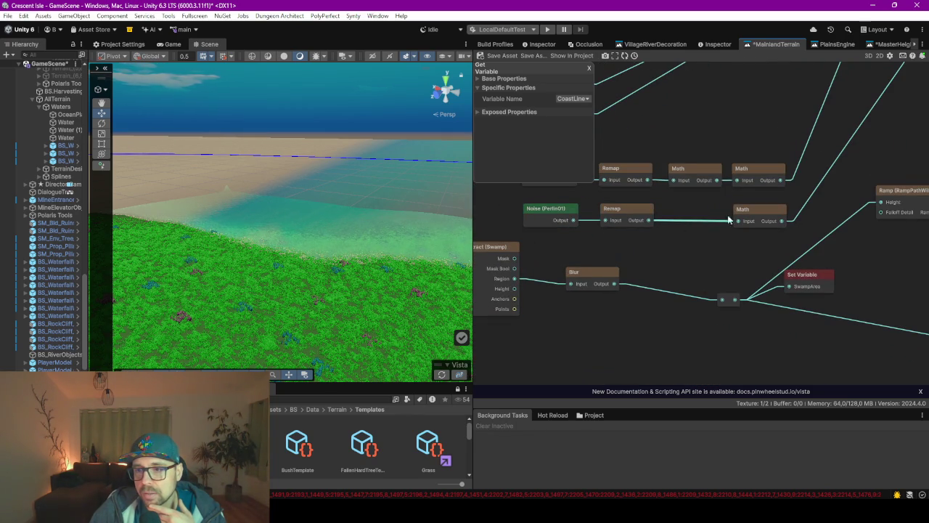
{"action": "scroll", "coordinate": [804, 215], "scroll_direction": "up", "scroll_amount": 1}
{"action": "scroll", "coordinate": [804, 215], "scroll_direction": "right", "scroll_amount": 5}
{"action": "scroll", "coordinate": [835, 139], "scroll_direction": "up", "scroll_amount": 3}
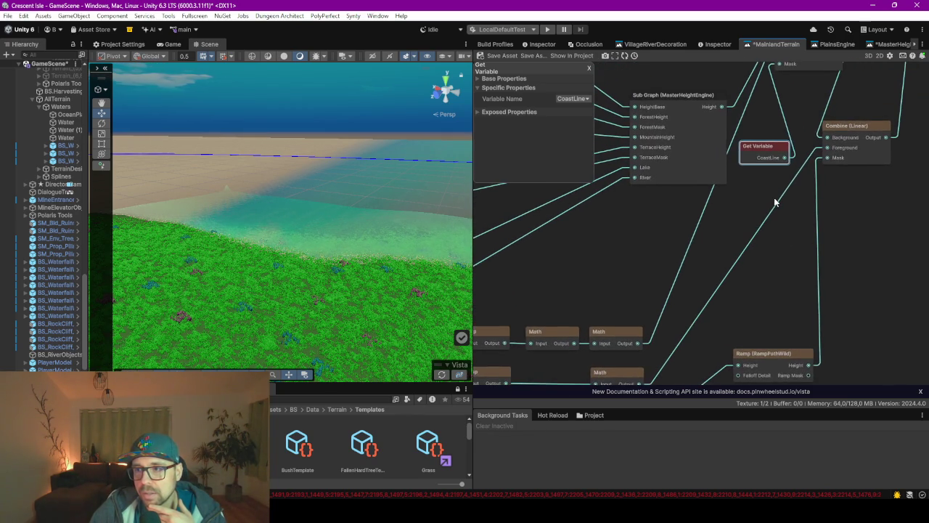
{"action": "scroll", "coordinate": [597, 256], "scroll_direction": "down", "scroll_amount": 3}
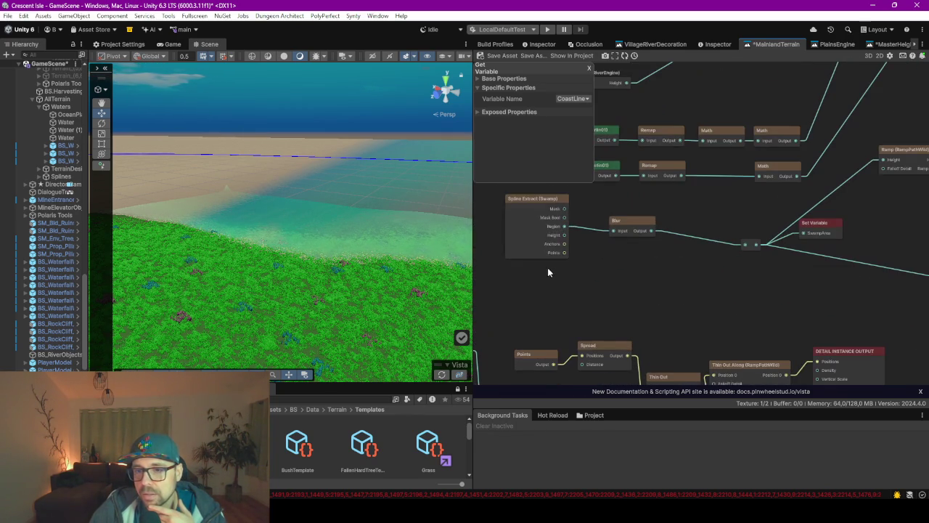
{"action": "scroll", "coordinate": [760, 220], "scroll_direction": "right", "scroll_amount": 2}
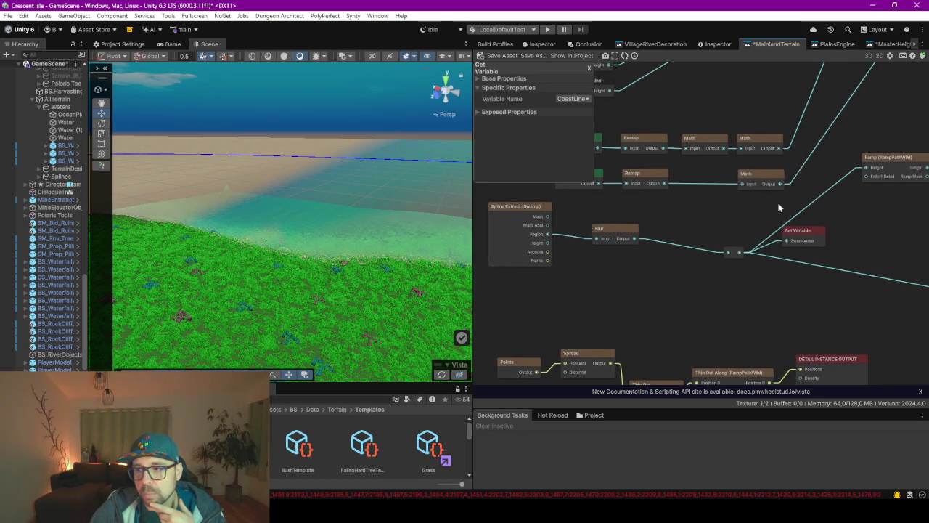
{"action": "scroll", "coordinate": [779, 207], "scroll_direction": "up", "scroll_amount": 10}
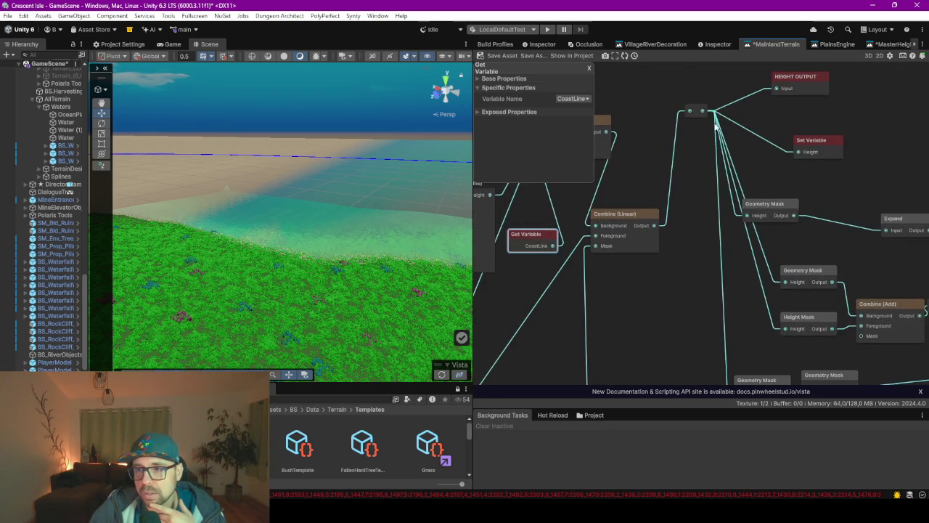
{"action": "scroll", "coordinate": [753, 88], "scroll_direction": "left", "scroll_amount": 5}
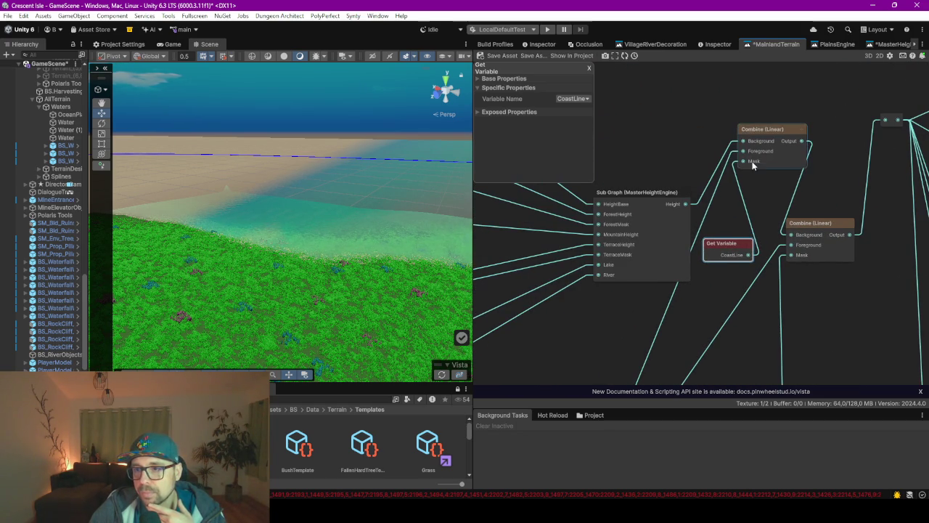
{"action": "mouse_move", "coordinate": [737, 164]}
{"action": "left_mouse_down"}
{"action": "mouse_move", "coordinate": [736, 191]}
{"action": "mouse_move", "coordinate": [713, 190]}
{"action": "left_mouse_up"}
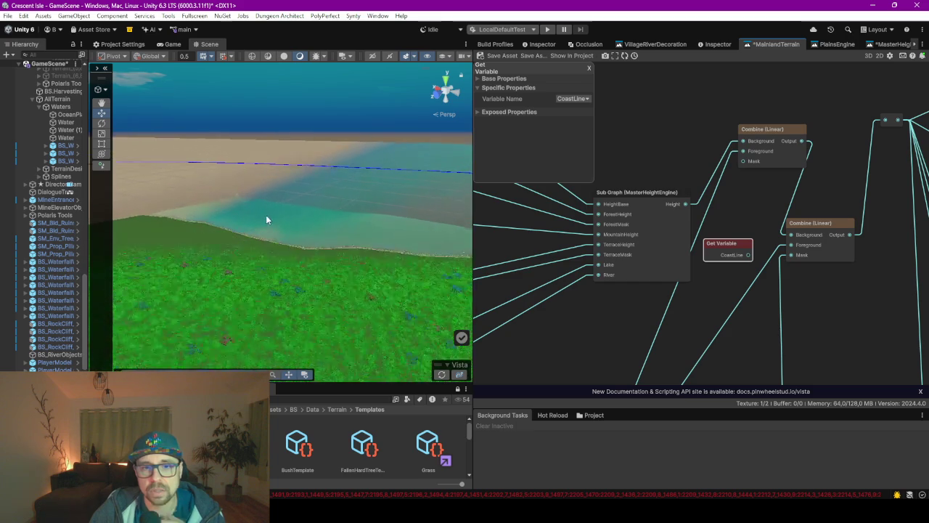
Save the MainlandTerrain graph so Vista regenerates the terrain
{"action": "scroll", "coordinate": [270, 240], "scroll_direction": "down", "scroll_amount": 5}
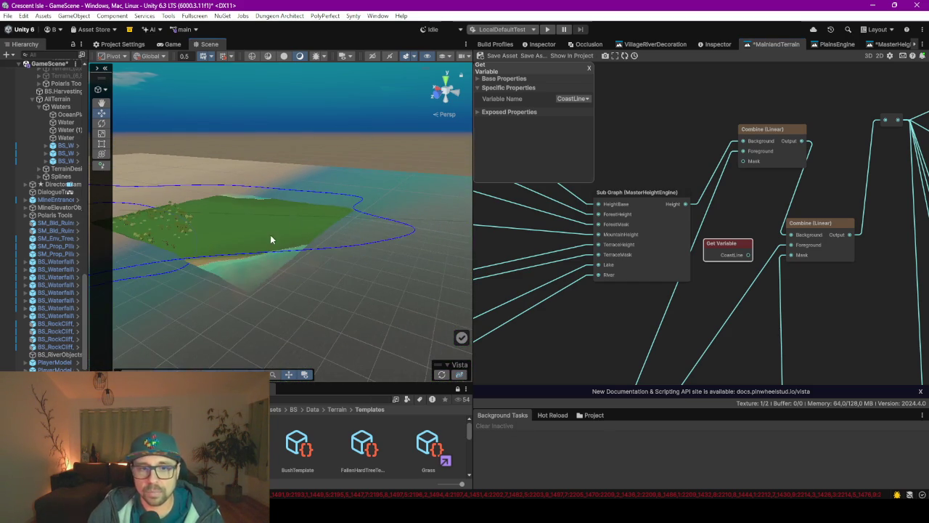
{"action": "scroll", "coordinate": [248, 287], "scroll_direction": "up", "scroll_amount": 1}
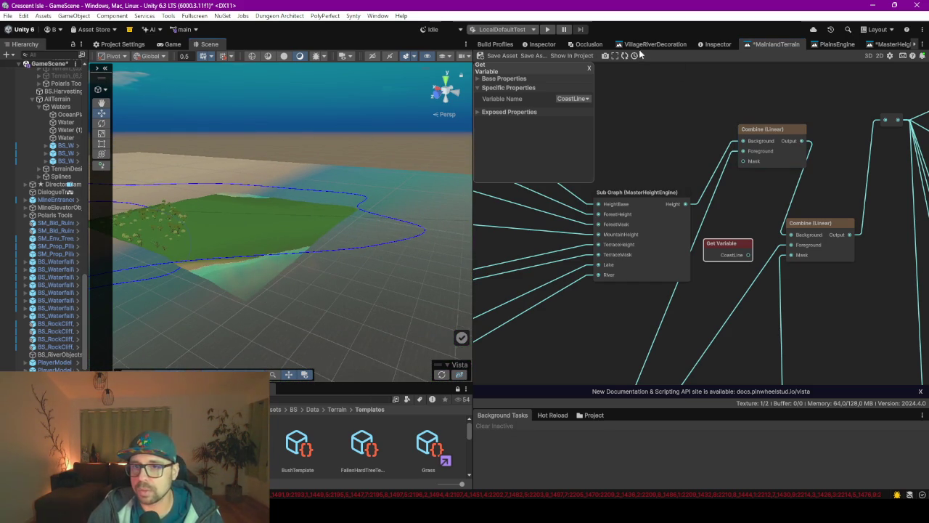
{"action": "left_click", "coordinate": [499, 58]}
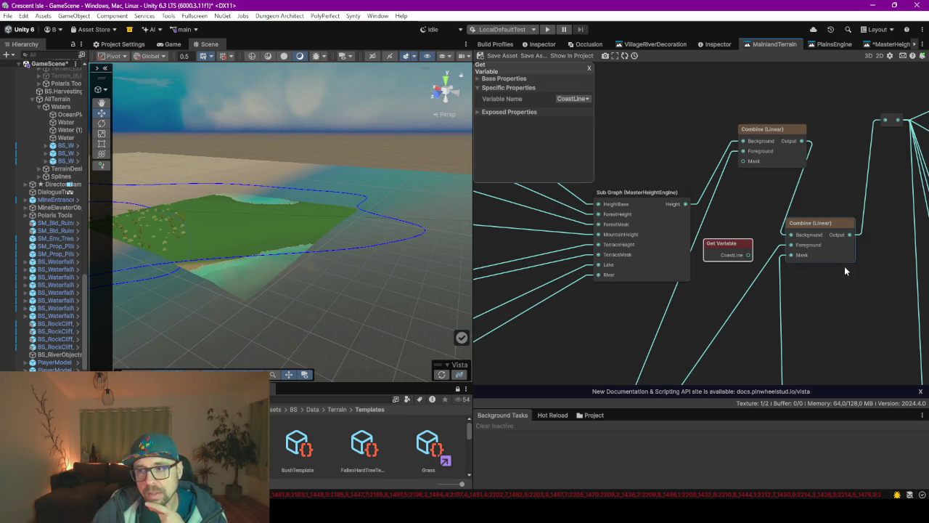
Inspect the island's new beach strip, nudge the wire anchor node down, and save again
{"action": "left_click_drag", "start_coordinate": [834, 270], "coordinate": [770, 302]}
{"action": "left_click_drag", "start_coordinate": [342, 225], "coordinate": [266, 278]}
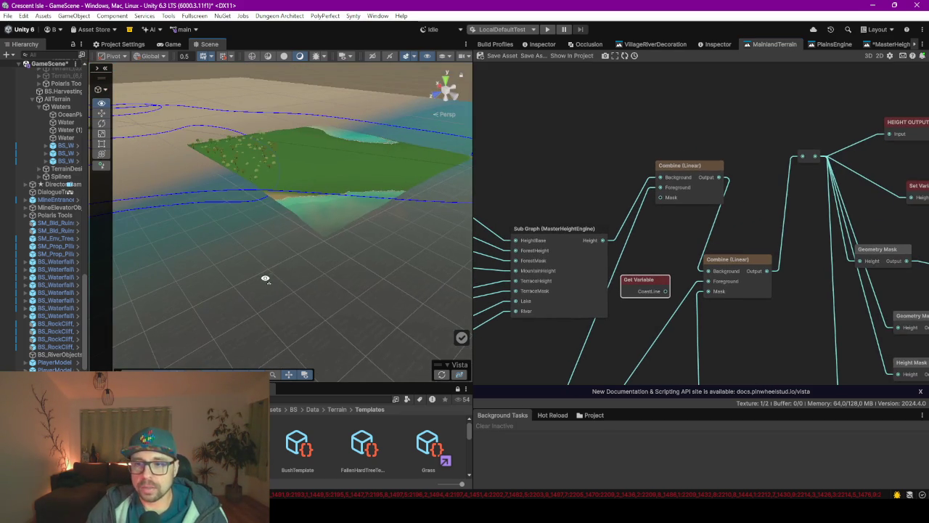
{"action": "mouse_move", "coordinate": [319, 239]}
{"action": "left_mouse_down"}
{"action": "mouse_move", "coordinate": [268, 281]}
{"action": "mouse_move", "coordinate": [342, 197]}
{"action": "mouse_move", "coordinate": [352, 247]}
{"action": "left_mouse_up"}
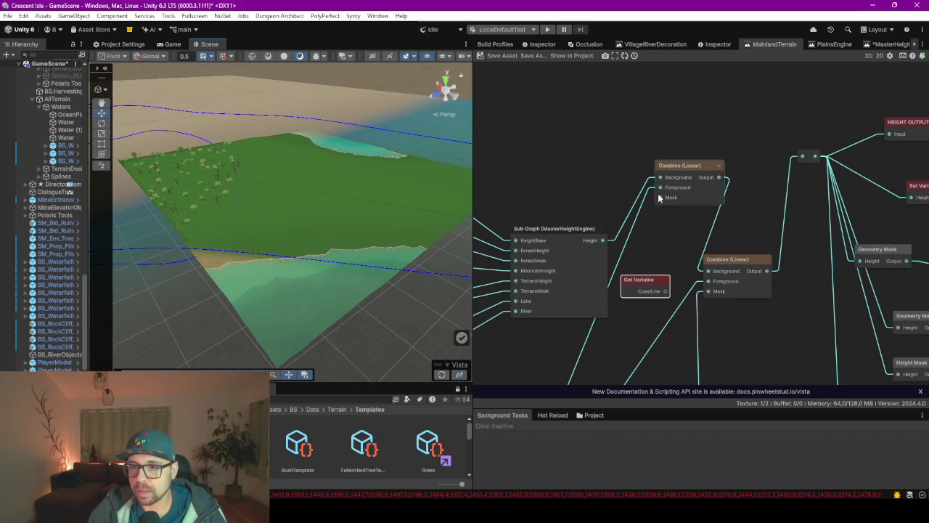
{"action": "scroll", "coordinate": [645, 218], "scroll_direction": "down", "scroll_amount": 5}
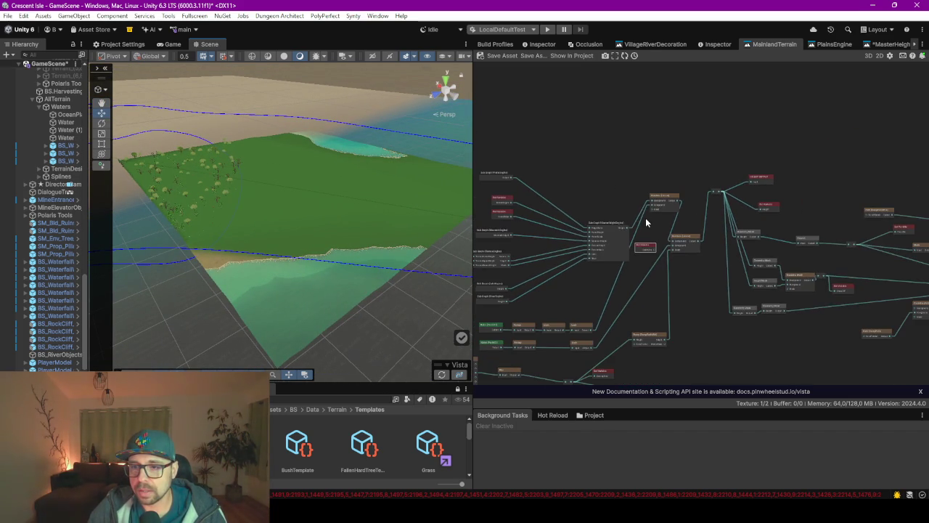
{"action": "scroll", "coordinate": [644, 215], "scroll_direction": "up", "scroll_amount": 4}
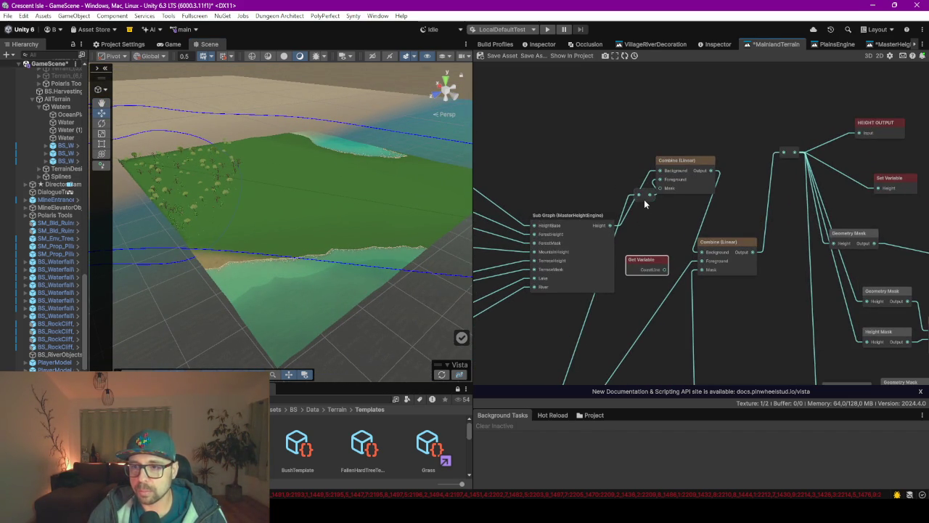
{"action": "left_click_drag", "start_coordinate": [648, 231], "coordinate": [643, 231]}
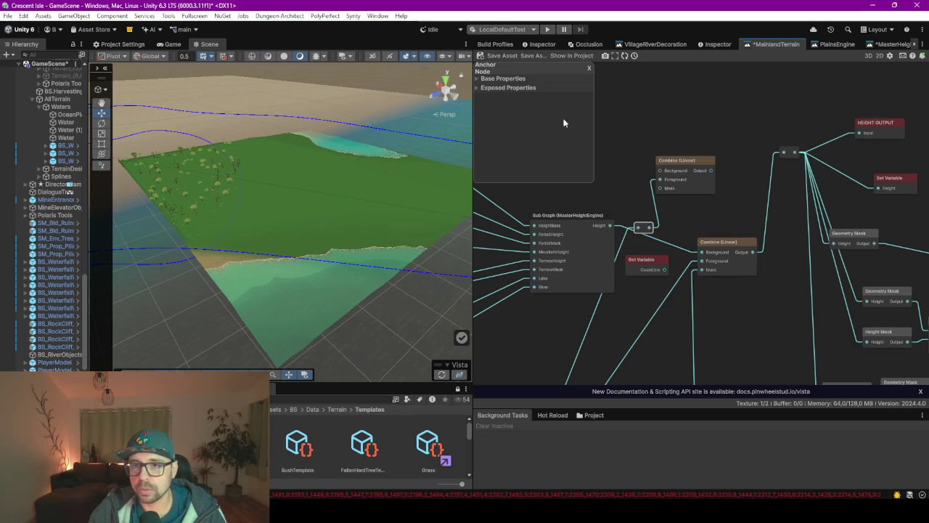
{"action": "left_click", "coordinate": [500, 56]}
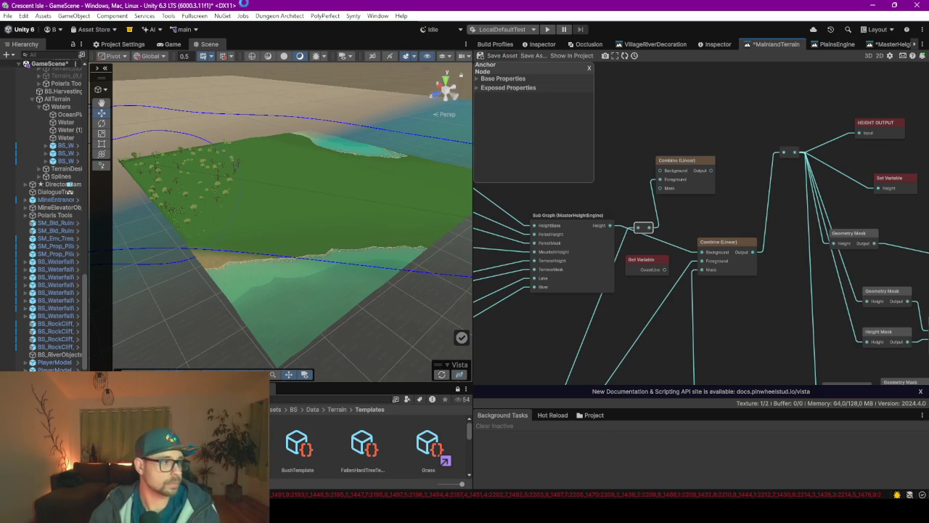
In Firefox, ask Le Chat about computers with three states instead of two, then minimize the browser
{"action": "key", "text": "alt+Tab"}
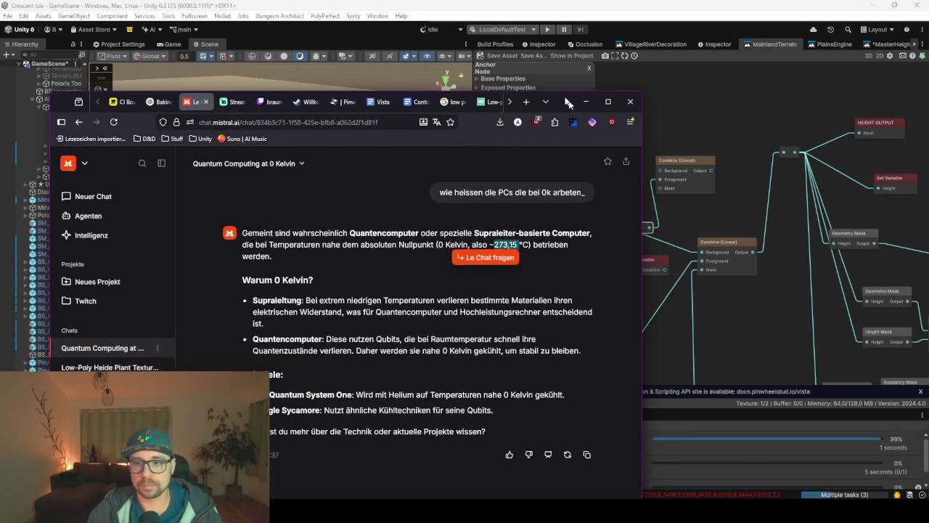
{"action": "mouse_move", "coordinate": [566, 96]}
{"action": "left_mouse_down"}
{"action": "mouse_move", "coordinate": [665, 99]}
{"action": "mouse_move", "coordinate": [646, 82]}
{"action": "mouse_move", "coordinate": [656, 20]}
{"action": "left_mouse_up"}
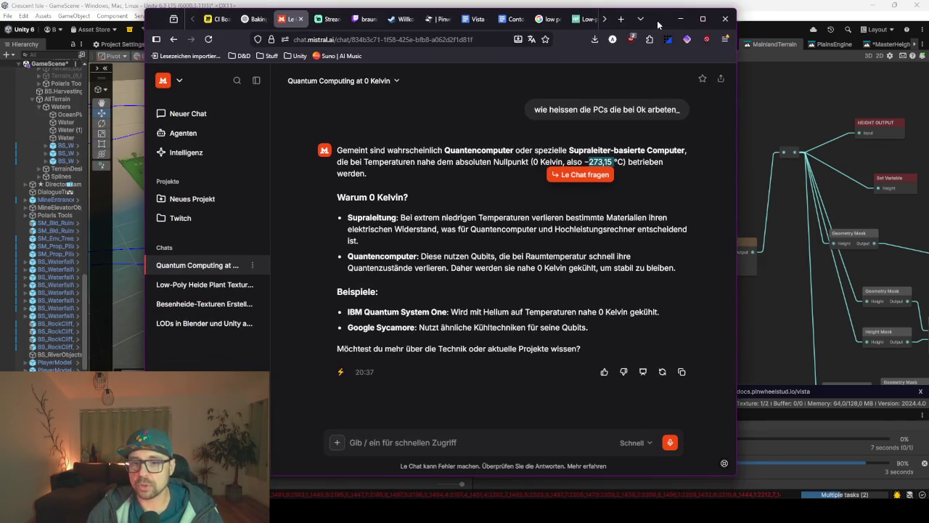
{"action": "type", "text": "wie "}
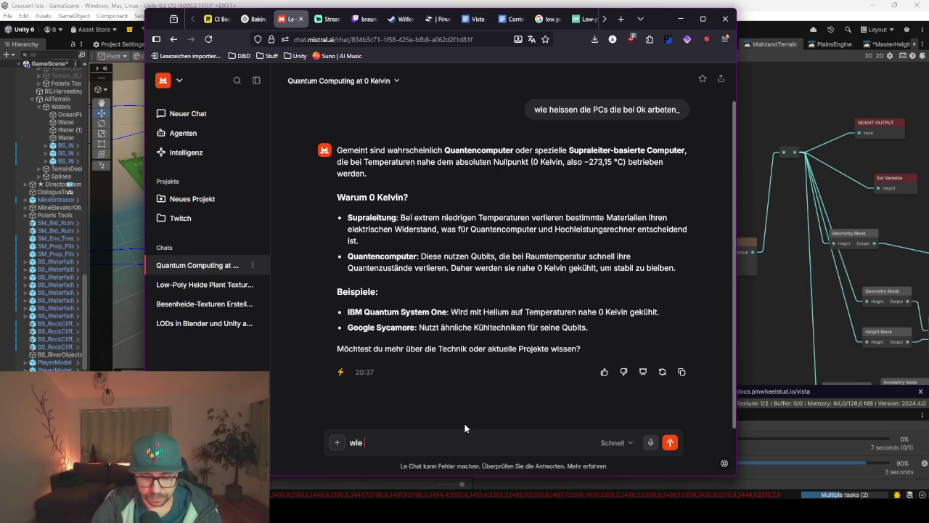
{"action": "type", "text": "s mit 3 yus"}
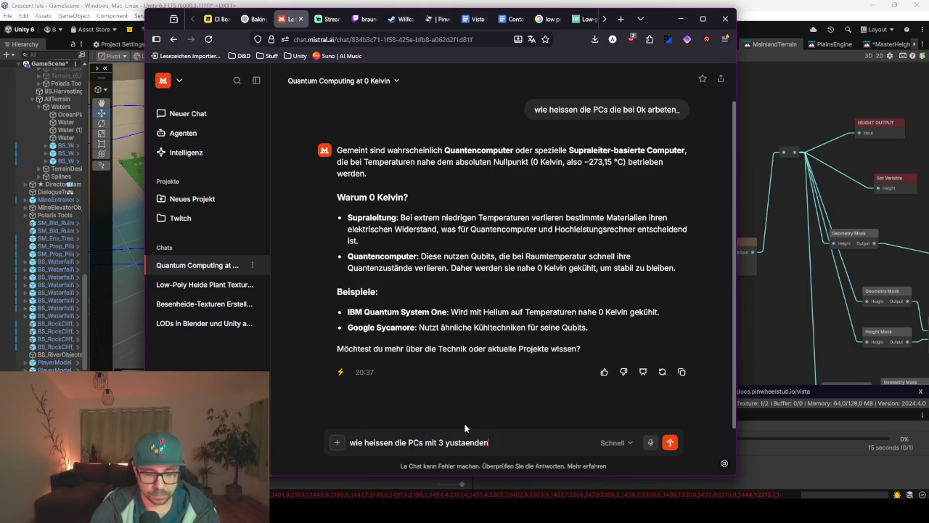
{"action": "type", "text": "tatt 2"}
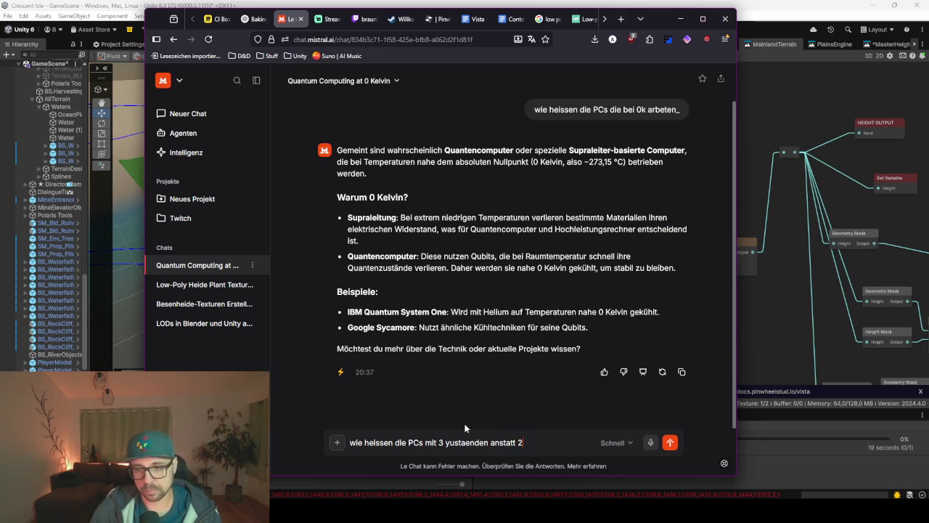
{"action": "key", "text": "Return"}
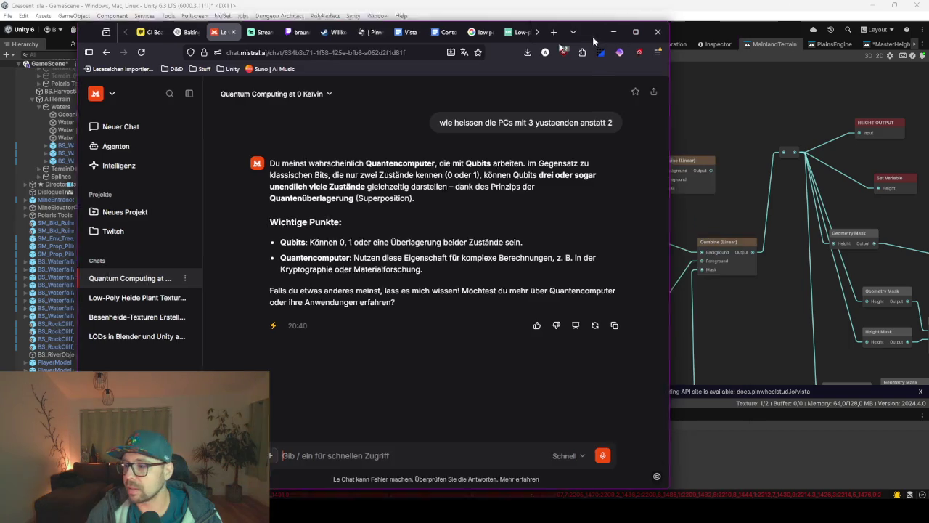
{"action": "left_click", "coordinate": [680, 19]}
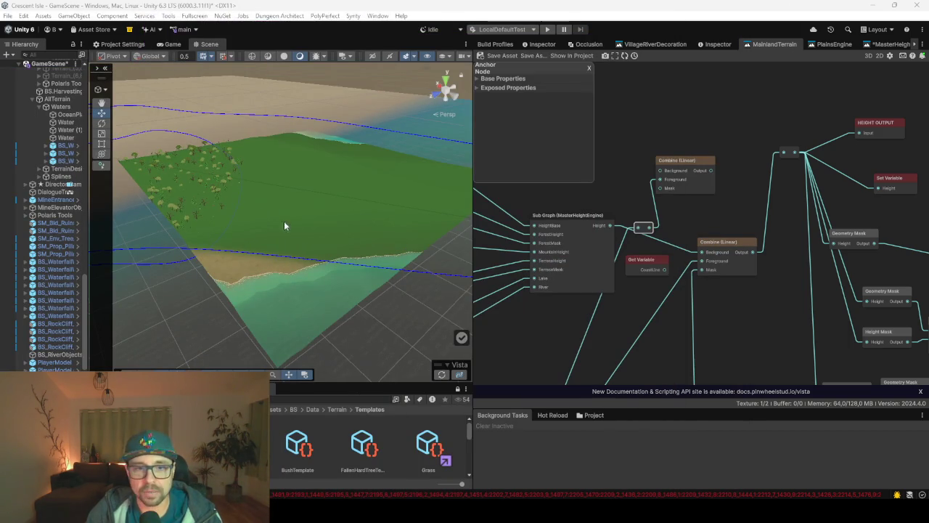
Widen the Hierarchy, expand TerrainDesigner, and select its Ocean and Base biomes
{"action": "left_click", "coordinate": [276, 267]}
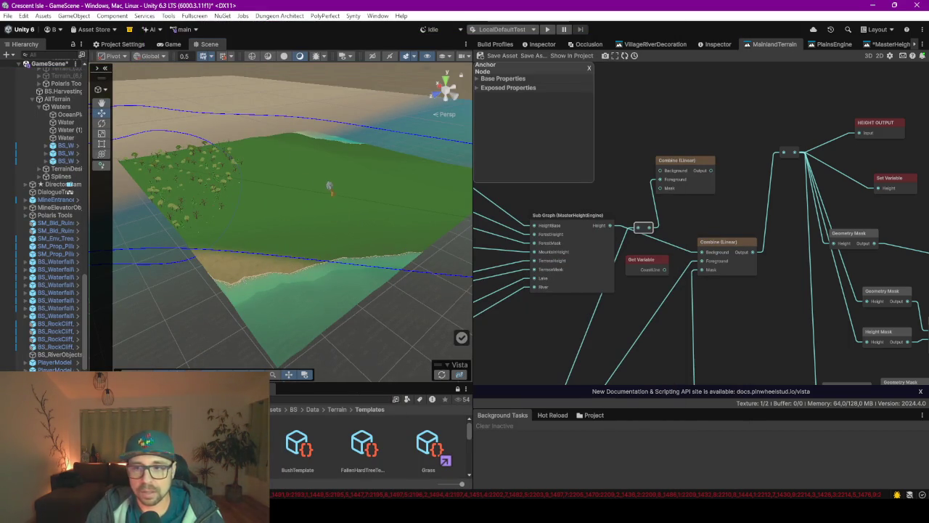
{"action": "mouse_move", "coordinate": [320, 226]}
{"action": "left_mouse_down"}
{"action": "mouse_move", "coordinate": [322, 241]}
{"action": "mouse_move", "coordinate": [302, 255]}
{"action": "mouse_move", "coordinate": [282, 214]}
{"action": "mouse_move", "coordinate": [236, 253]}
{"action": "mouse_move", "coordinate": [341, 232]}
{"action": "mouse_move", "coordinate": [332, 209]}
{"action": "mouse_move", "coordinate": [307, 232]}
{"action": "mouse_move", "coordinate": [307, 253]}
{"action": "mouse_move", "coordinate": [294, 210]}
{"action": "mouse_move", "coordinate": [271, 224]}
{"action": "mouse_move", "coordinate": [265, 215]}
{"action": "mouse_move", "coordinate": [257, 234]}
{"action": "left_mouse_up"}
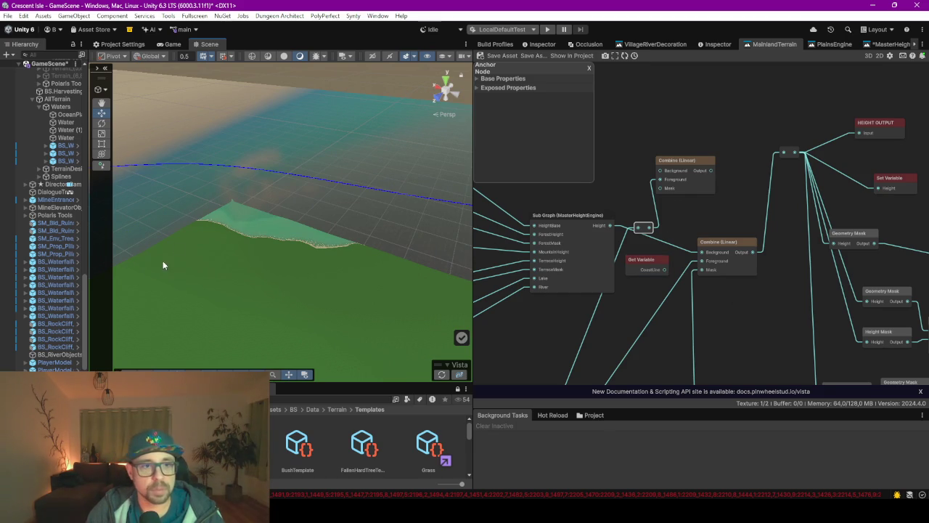
{"action": "mouse_move", "coordinate": [87, 255]}
{"action": "left_mouse_down"}
{"action": "mouse_move", "coordinate": [161, 250]}
{"action": "mouse_move", "coordinate": [180, 239]}
{"action": "left_mouse_up"}
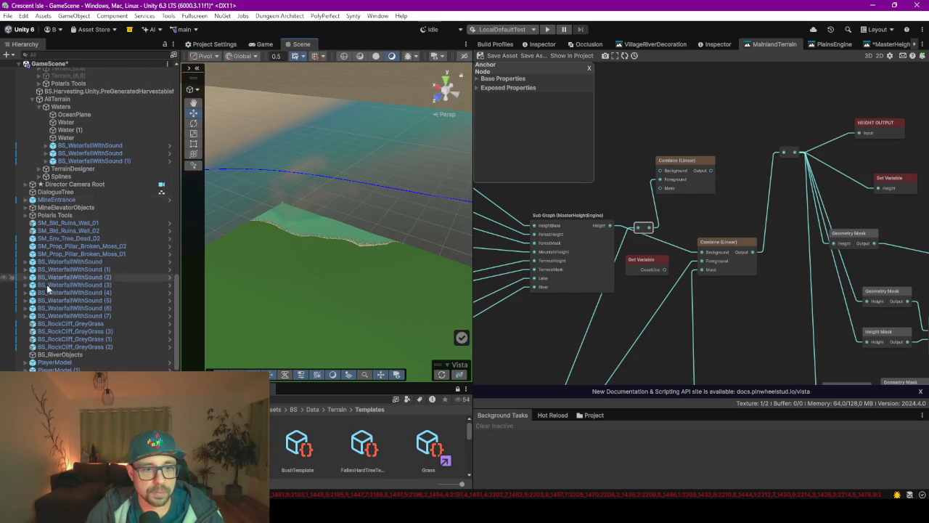
{"action": "scroll", "coordinate": [62, 149], "scroll_direction": "up", "scroll_amount": 10}
{"action": "scroll", "coordinate": [54, 192], "scroll_direction": "down", "scroll_amount": 10}
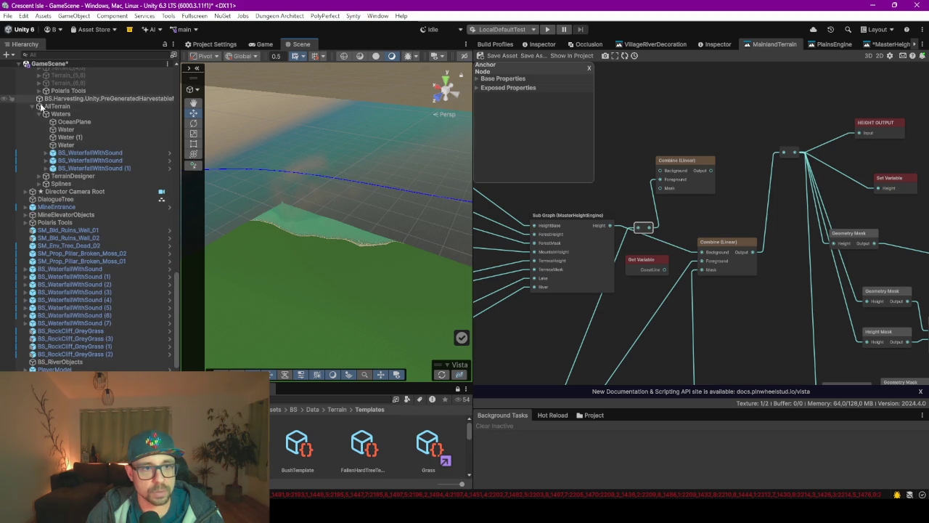
{"action": "left_click", "coordinate": [41, 178]}
{"action": "left_click", "coordinate": [40, 177]}
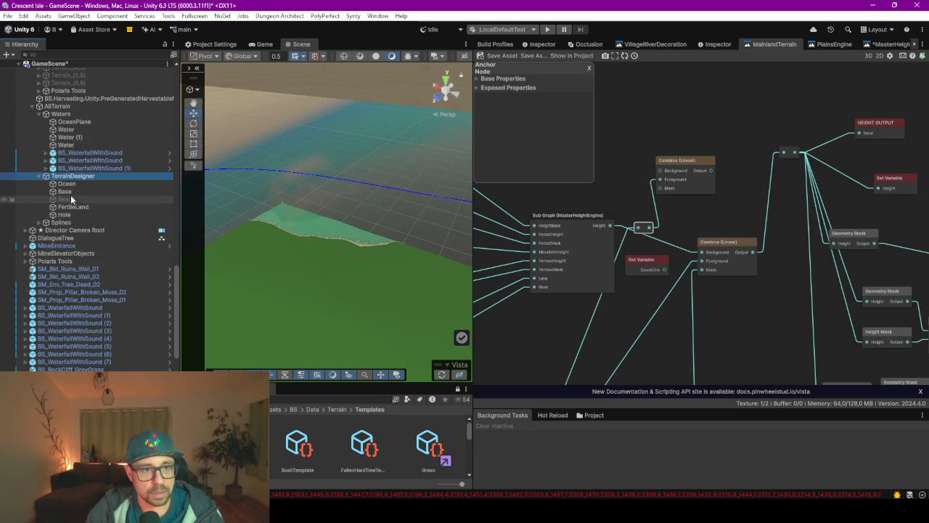
{"action": "left_click", "coordinate": [69, 186]}
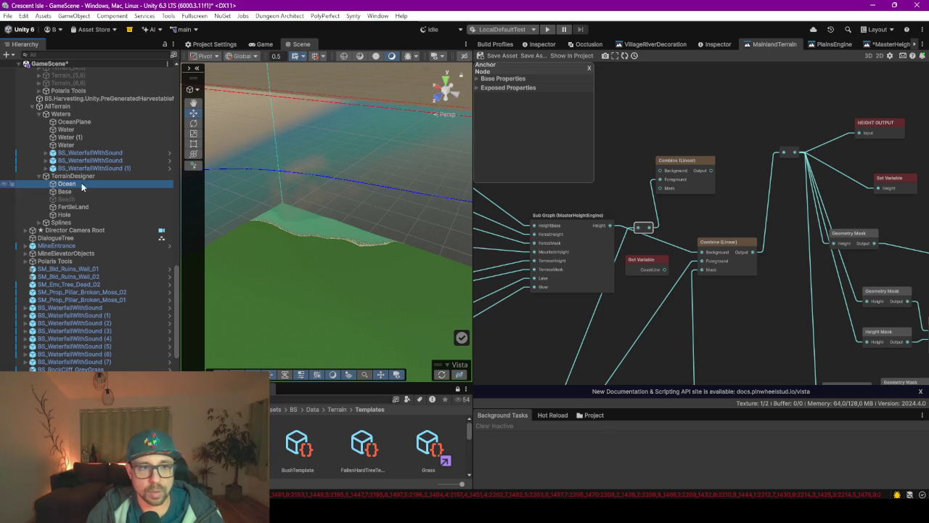
{"action": "left_click", "coordinate": [69, 192]}
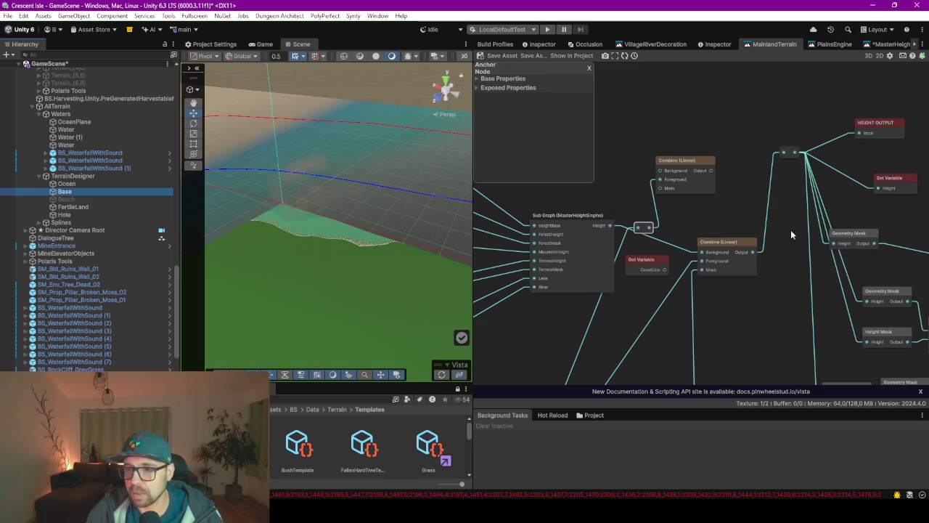
{"action": "left_click_drag", "start_coordinate": [754, 215], "coordinate": [724, 209]}
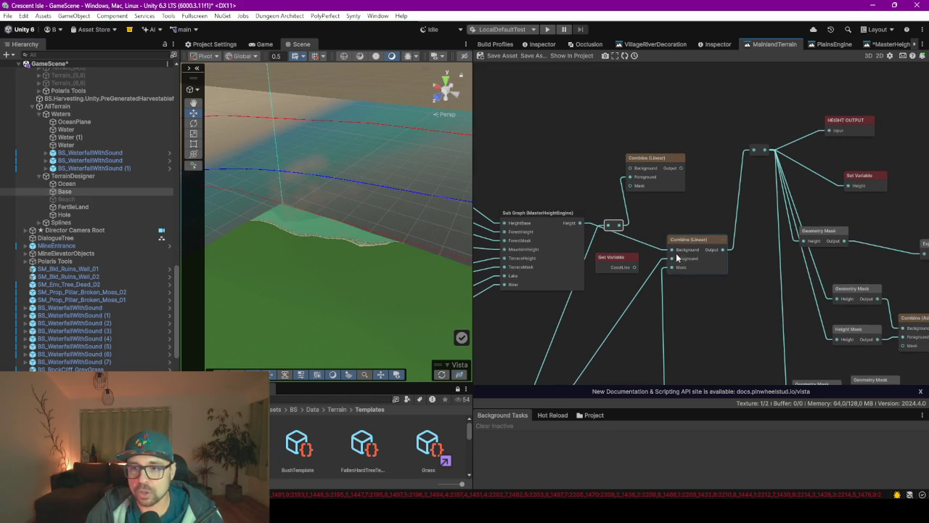
Connect MasterHeightEngine Height to the top Combine (Linear) Background and delete the leftover reroute node
{"action": "mouse_move", "coordinate": [580, 223]}
{"action": "left_mouse_down"}
{"action": "mouse_move", "coordinate": [659, 244]}
{"action": "mouse_move", "coordinate": [626, 183]}
{"action": "mouse_move", "coordinate": [628, 169]}
{"action": "mouse_move", "coordinate": [675, 209]}
{"action": "mouse_move", "coordinate": [665, 245]}
{"action": "mouse_move", "coordinate": [672, 258]}
{"action": "mouse_move", "coordinate": [633, 243]}
{"action": "mouse_move", "coordinate": [630, 185]}
{"action": "left_mouse_up"}
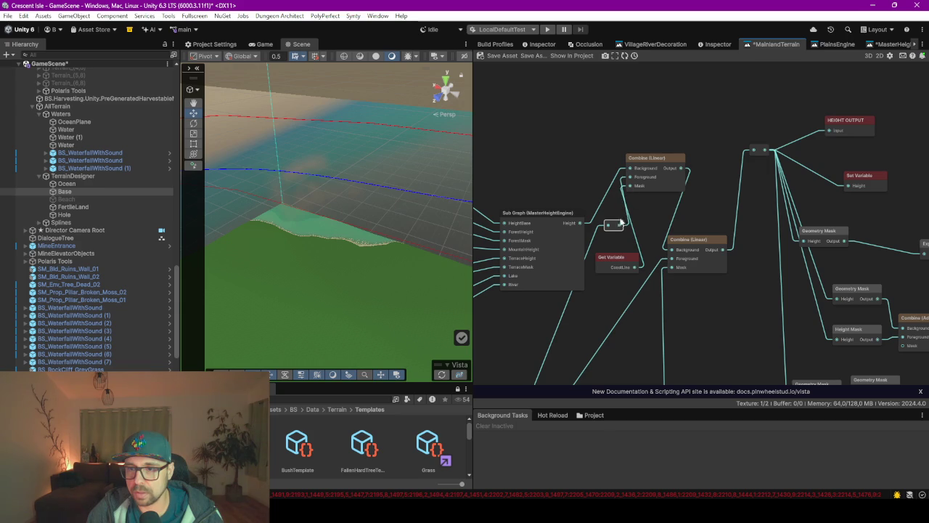
{"action": "left_click", "coordinate": [615, 228]}
{"action": "right_click", "coordinate": [611, 227]}
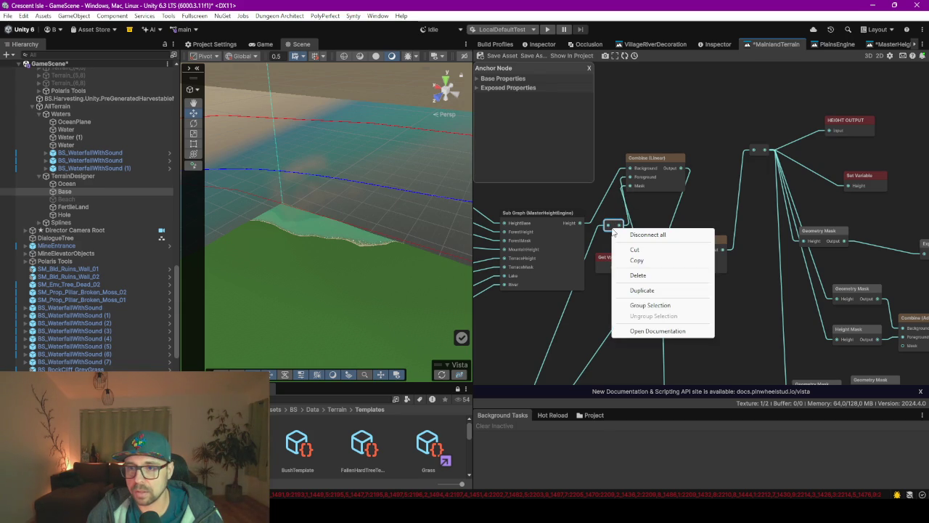
{"action": "left_click", "coordinate": [649, 207]}
{"action": "left_click", "coordinate": [612, 228]}
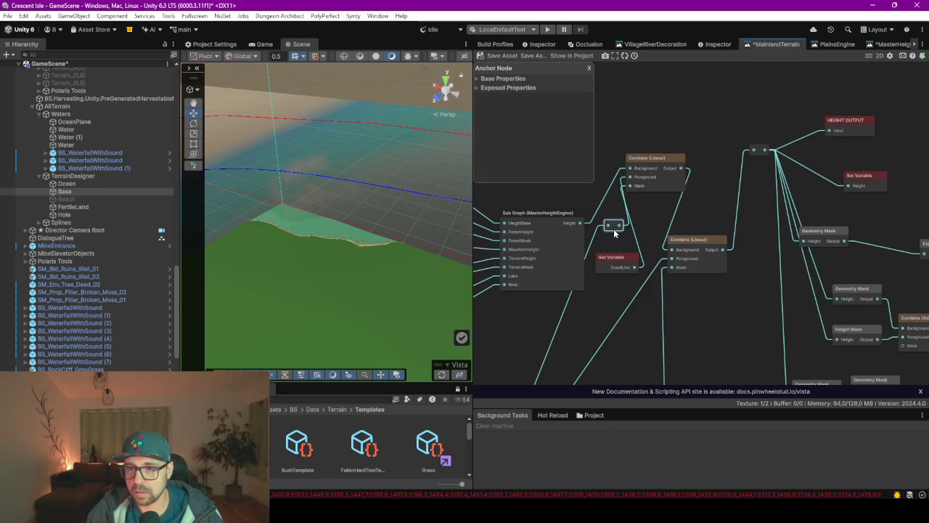
{"action": "left_click_drag", "start_coordinate": [614, 229], "coordinate": [629, 185]}
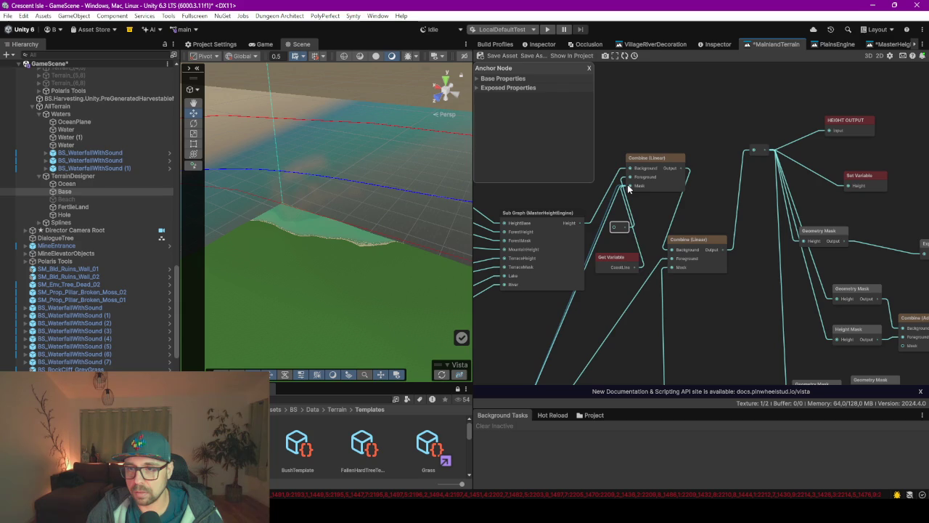
{"action": "left_click_drag", "start_coordinate": [616, 235], "coordinate": [633, 239]}
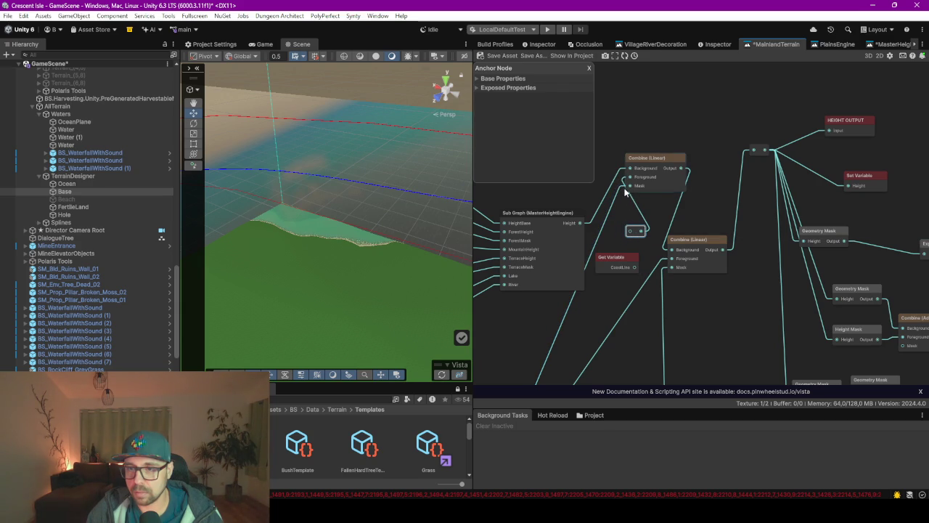
{"action": "key", "text": "ctrl+z"}
{"action": "left_click", "coordinate": [617, 233]}
{"action": "mouse_move", "coordinate": [613, 228]}
{"action": "left_mouse_down"}
{"action": "mouse_move", "coordinate": [611, 200]}
{"action": "mouse_move", "coordinate": [630, 180]}
{"action": "left_mouse_up"}
{"action": "left_click_drag", "start_coordinate": [626, 222], "coordinate": [621, 232]}
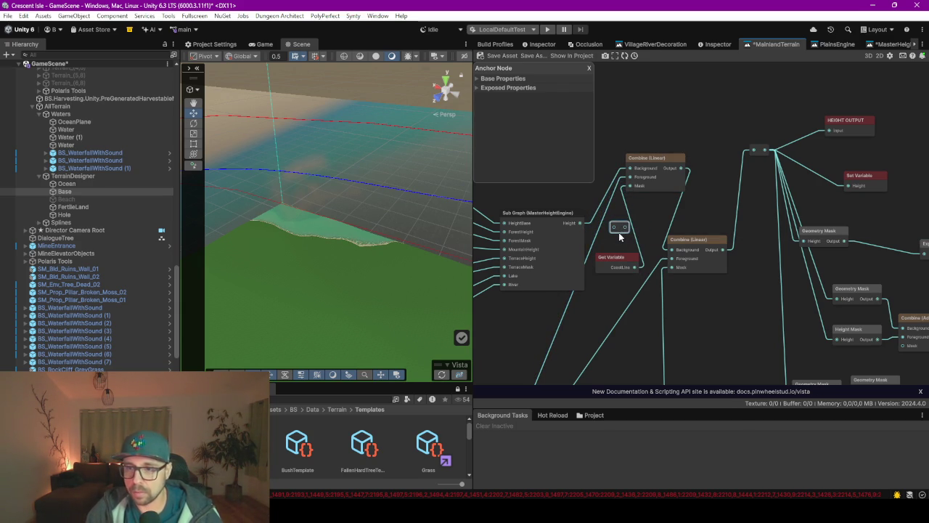
{"action": "key", "text": "Delete"}
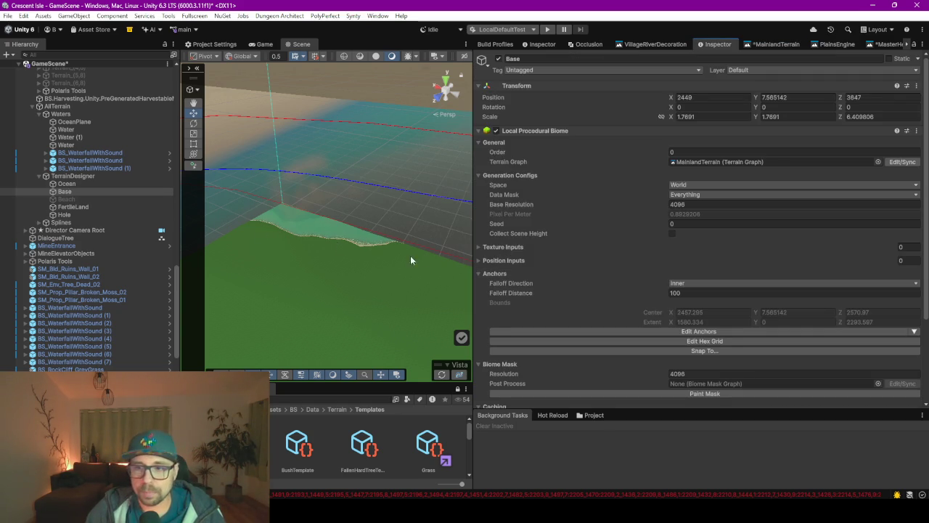
Expand the Base biome's Blending section and change Height Map blending to Max
{"action": "scroll", "coordinate": [656, 230], "scroll_direction": "down", "scroll_amount": 2}
{"action": "scroll", "coordinate": [656, 231], "scroll_direction": "down", "scroll_amount": 2}
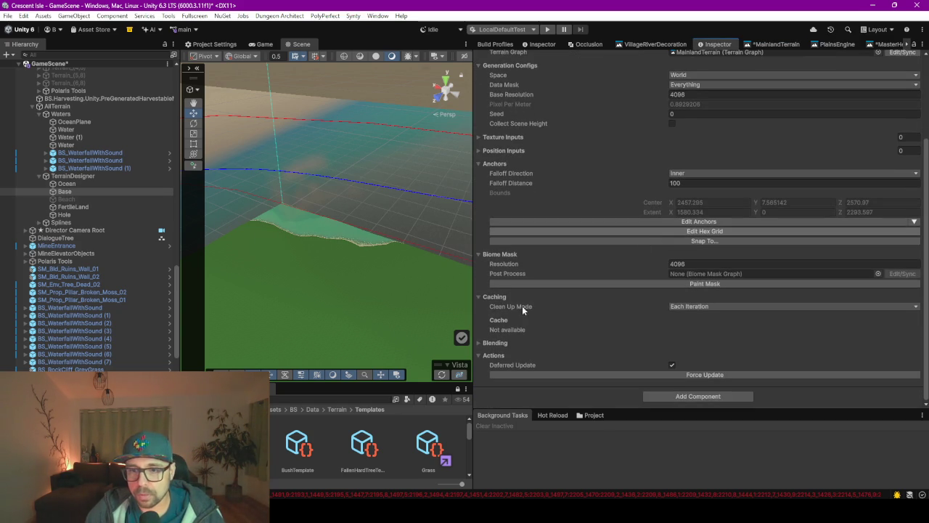
{"action": "left_click", "coordinate": [479, 343]}
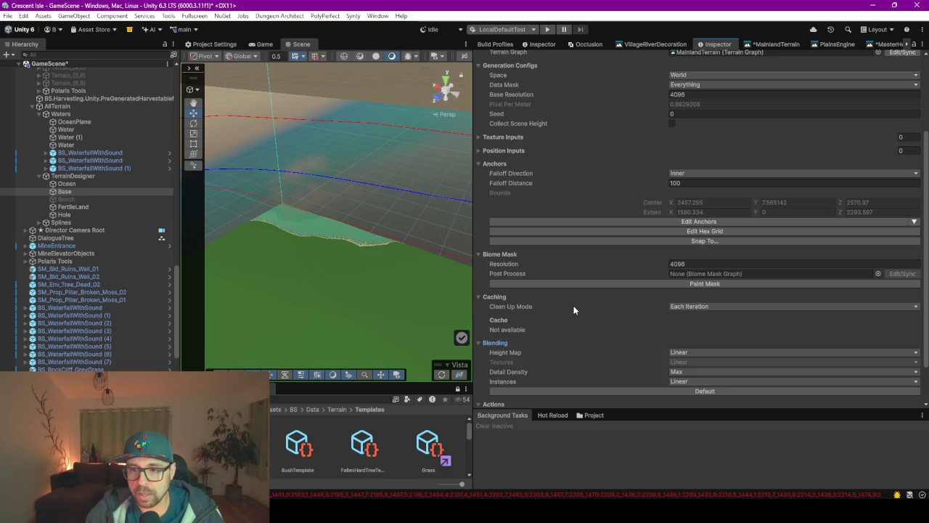
{"action": "left_click", "coordinate": [691, 354]}
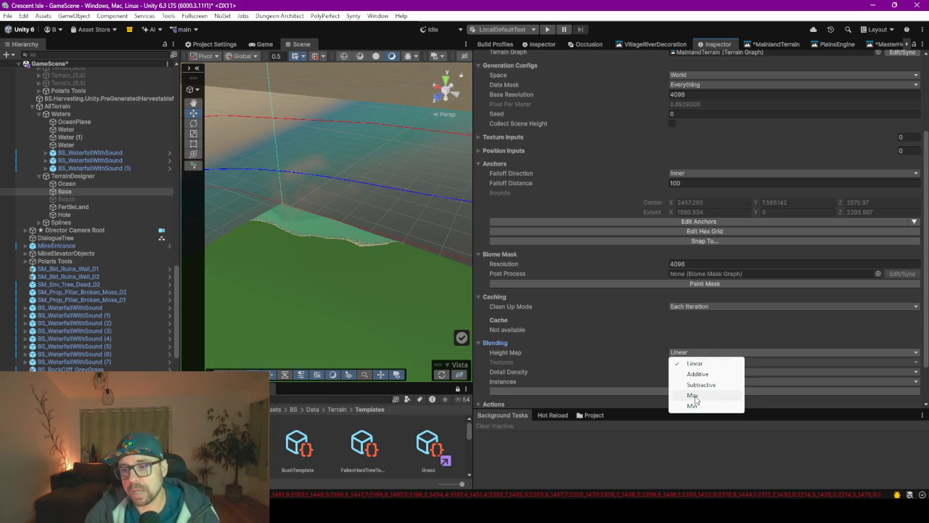
{"action": "left_click", "coordinate": [693, 396]}
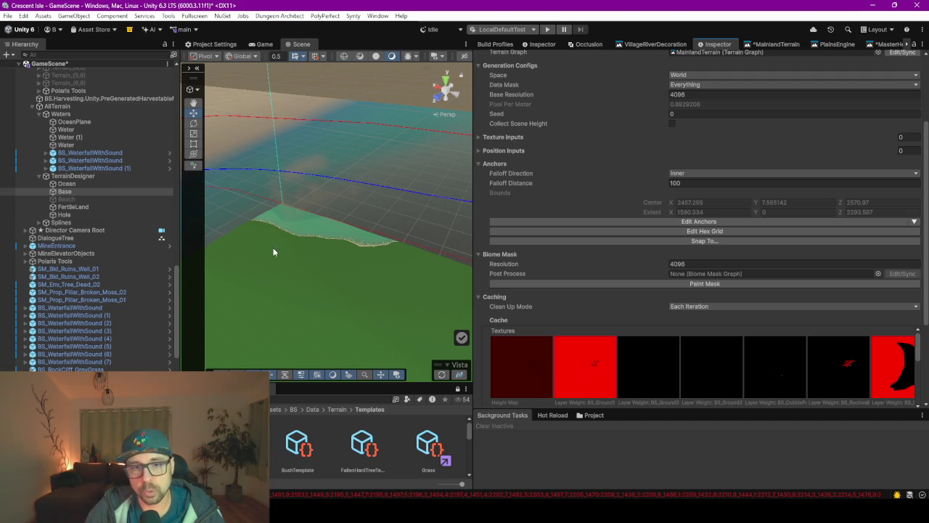
{"action": "mouse_move", "coordinate": [357, 240]}
{"action": "left_mouse_down"}
{"action": "mouse_move", "coordinate": [257, 266]}
{"action": "mouse_move", "coordinate": [166, 269]}
{"action": "mouse_move", "coordinate": [337, 280]}
{"action": "left_mouse_up"}
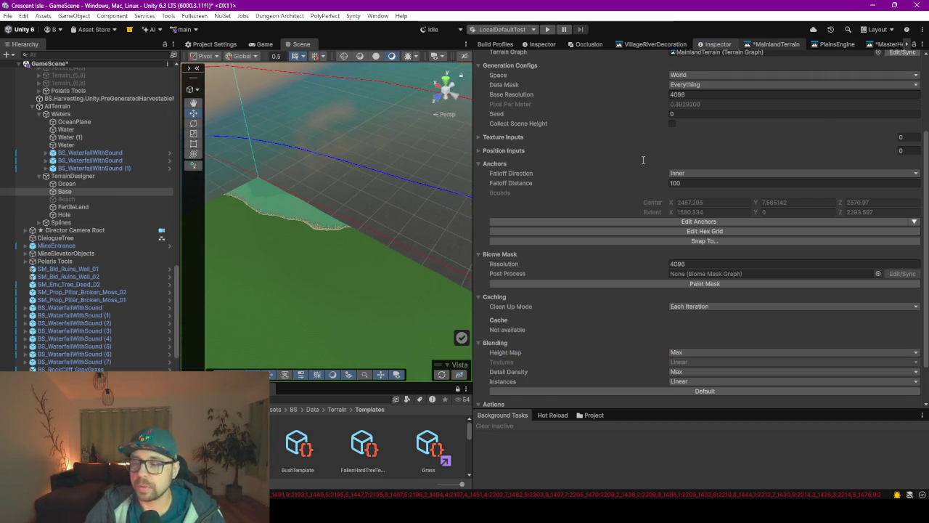
{"action": "mouse_move", "coordinate": [757, 233]}
{"action": "left_mouse_down"}
{"action": "mouse_move", "coordinate": [685, 219]}
{"action": "mouse_move", "coordinate": [736, 238]}
{"action": "left_mouse_up"}
Review both Combine (Linear) nodes and the regenerated green terrain, then select the disabled Beach biome
{"action": "left_click_drag", "start_coordinate": [682, 221], "coordinate": [723, 211]}
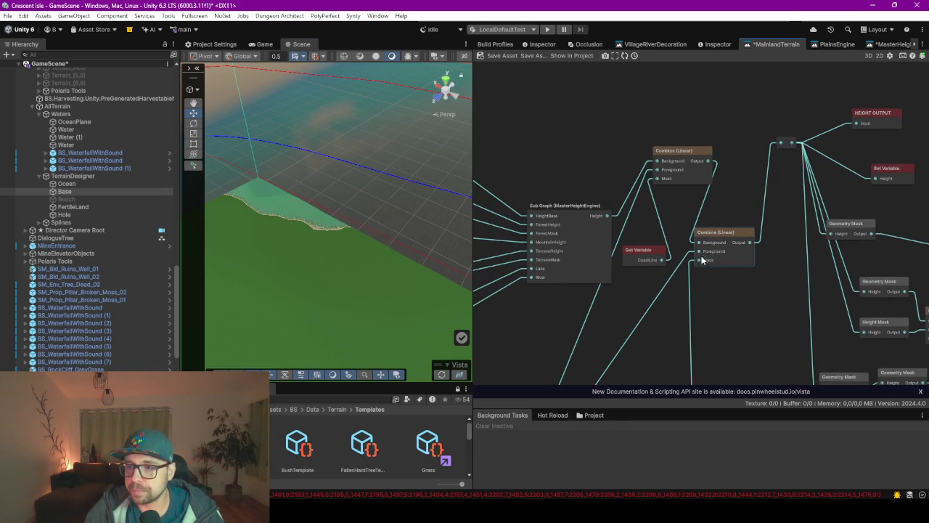
{"action": "mouse_move", "coordinate": [697, 307]}
{"action": "left_mouse_down"}
{"action": "mouse_move", "coordinate": [740, 157]}
{"action": "mouse_move", "coordinate": [750, 152]}
{"action": "left_mouse_up"}
{"action": "scroll", "coordinate": [750, 152], "scroll_direction": "up", "scroll_amount": 5}
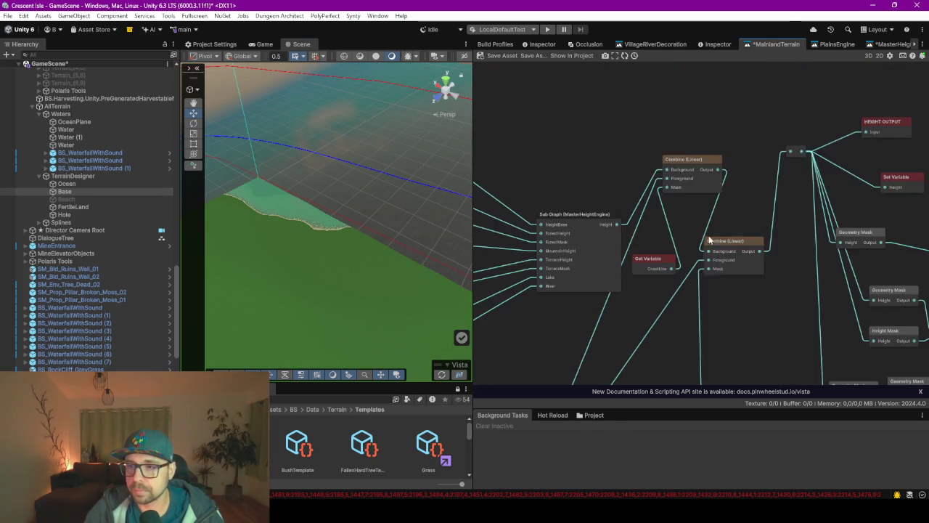
{"action": "mouse_move", "coordinate": [733, 203]}
{"action": "left_mouse_down"}
{"action": "mouse_move", "coordinate": [682, 236]}
{"action": "mouse_move", "coordinate": [642, 211]}
{"action": "mouse_move", "coordinate": [767, 177]}
{"action": "left_mouse_up"}
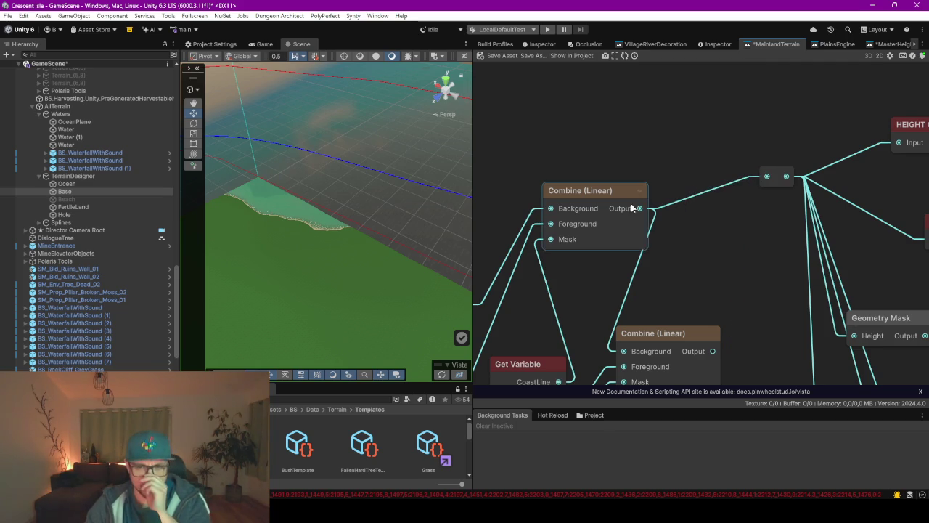
{"action": "scroll", "coordinate": [695, 261], "scroll_direction": "down", "scroll_amount": 2}
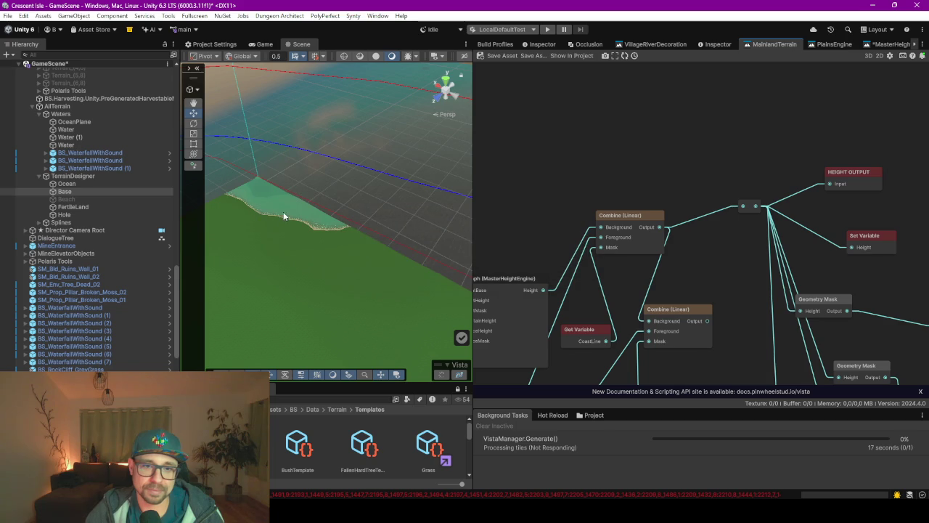
{"action": "scroll", "coordinate": [291, 218], "scroll_direction": "up", "scroll_amount": 5}
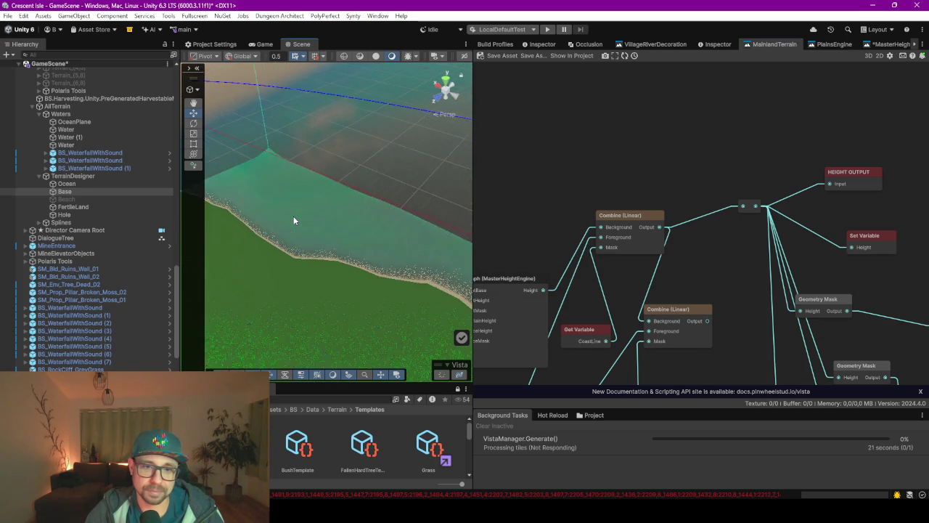
{"action": "mouse_move", "coordinate": [293, 216]}
{"action": "left_mouse_down"}
{"action": "mouse_move", "coordinate": [346, 228]}
{"action": "mouse_move", "coordinate": [336, 216]}
{"action": "mouse_move", "coordinate": [302, 210]}
{"action": "mouse_move", "coordinate": [332, 208]}
{"action": "mouse_move", "coordinate": [309, 222]}
{"action": "mouse_move", "coordinate": [280, 209]}
{"action": "mouse_move", "coordinate": [219, 160]}
{"action": "mouse_move", "coordinate": [243, 217]}
{"action": "mouse_move", "coordinate": [218, 247]}
{"action": "left_mouse_up"}
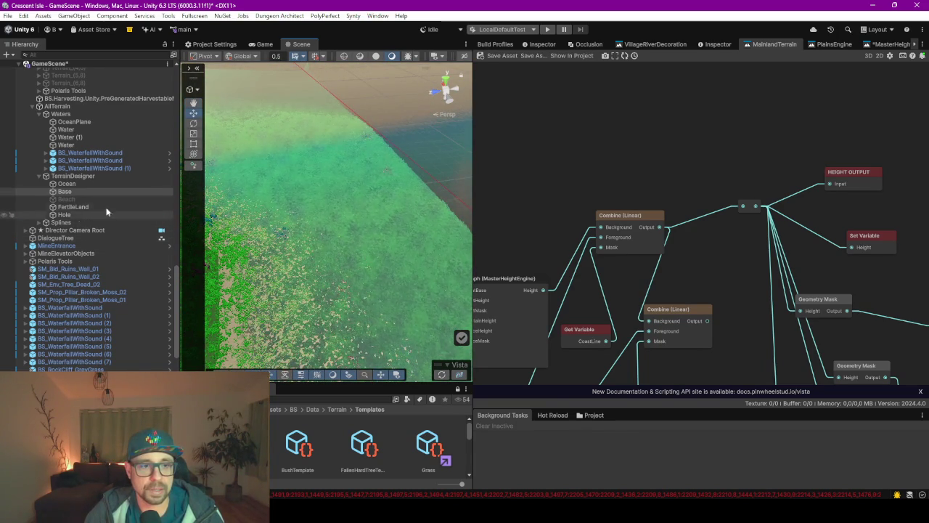
{"action": "left_click", "coordinate": [76, 200]}
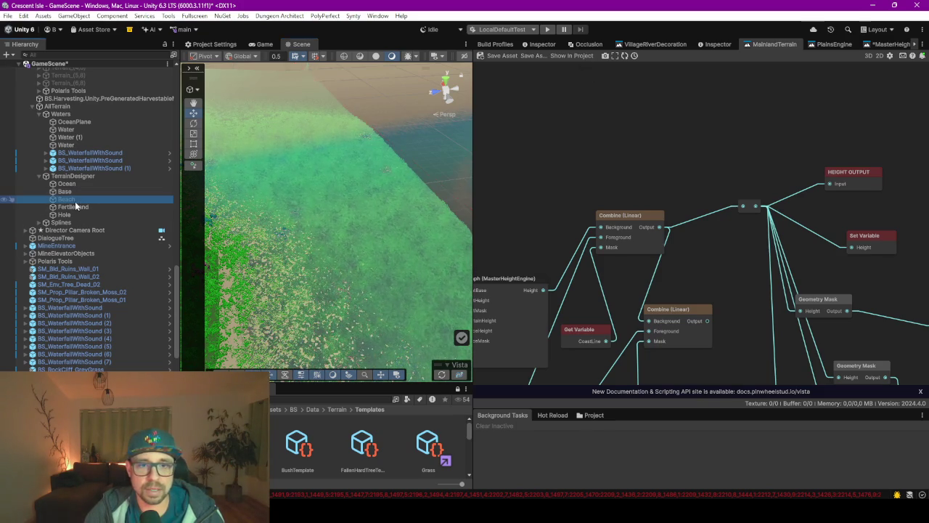
Delete the Beach biome object from the Hierarchy and relaunch Vista generation on TerrainDesigner
{"action": "left_click", "coordinate": [537, 44]}
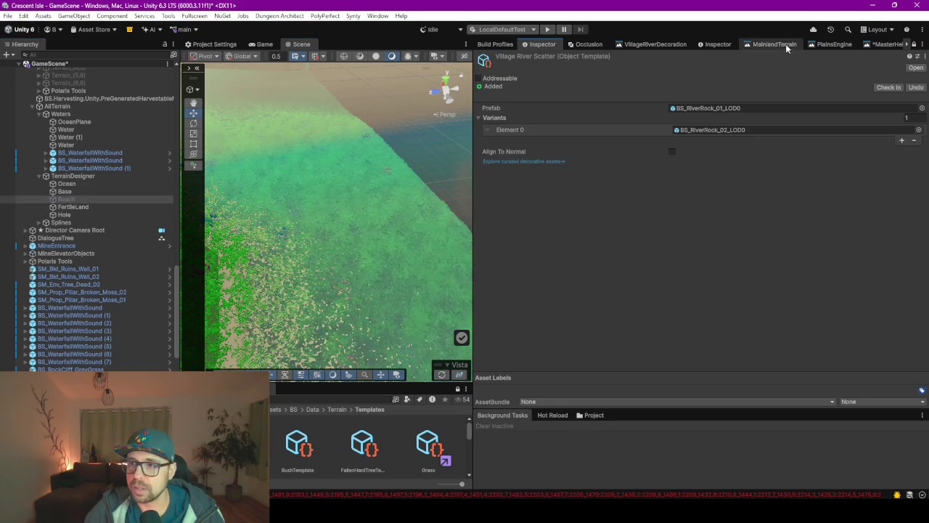
{"action": "left_click", "coordinate": [718, 45]}
{"action": "left_click", "coordinate": [74, 193]}
{"action": "left_click", "coordinate": [74, 200]}
{"action": "key", "text": "Delete"}
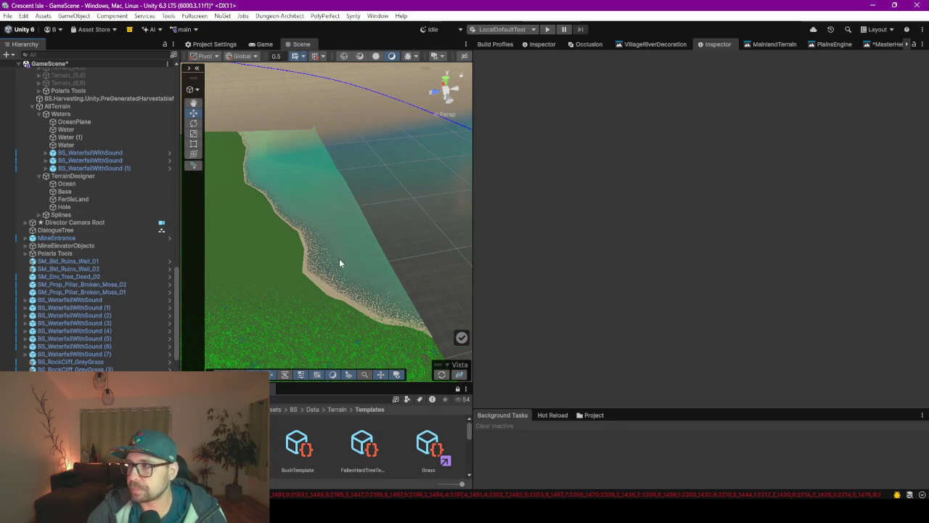
{"action": "left_click", "coordinate": [72, 177]}
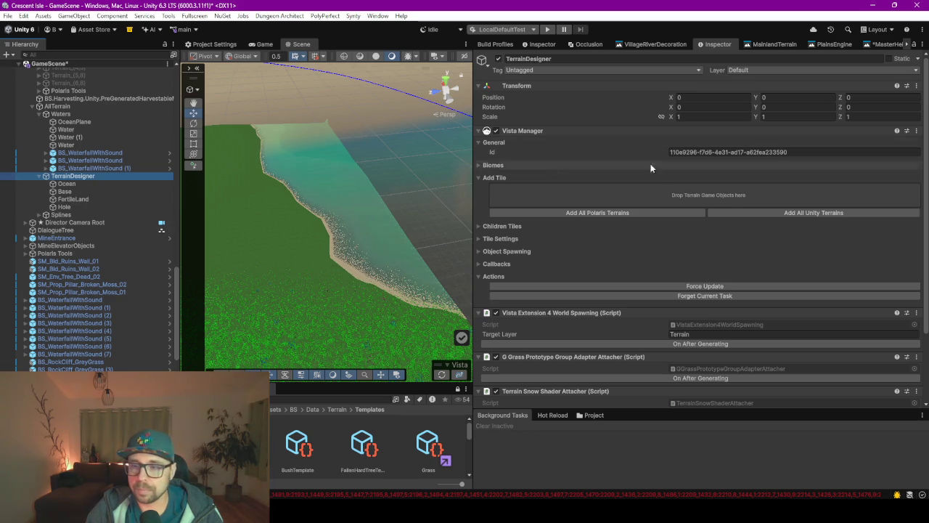
{"action": "left_click", "coordinate": [442, 373]}
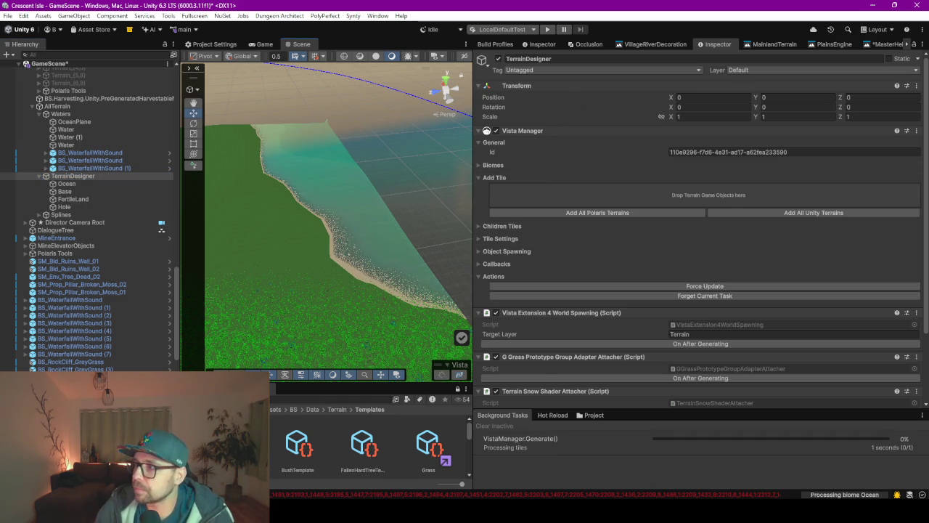
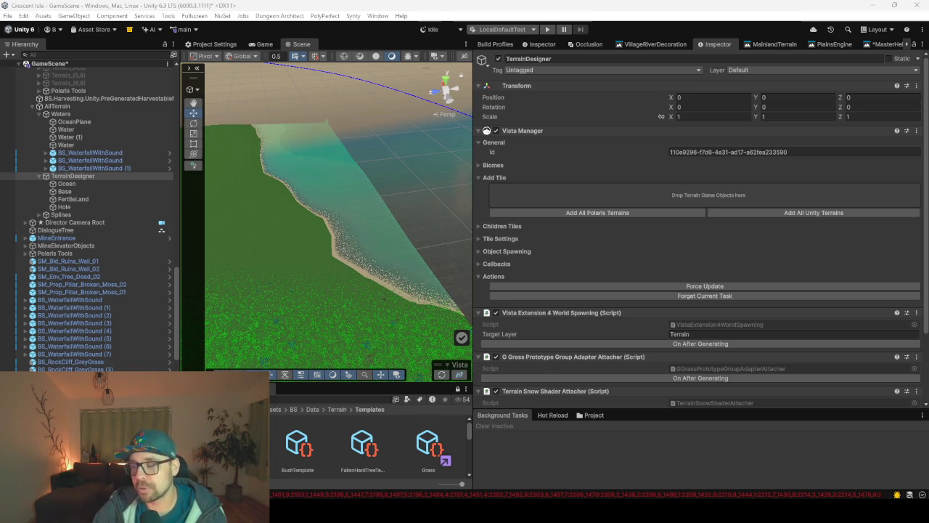
Deactivate the FertileLand, Hole and Ocean biomes, leaving only Base, and select TerrainDesigner
{"action": "mouse_move", "coordinate": [353, 259]}
{"action": "left_mouse_down"}
{"action": "mouse_move", "coordinate": [336, 254]}
{"action": "mouse_move", "coordinate": [370, 266]}
{"action": "mouse_move", "coordinate": [353, 210]}
{"action": "mouse_move", "coordinate": [326, 208]}
{"action": "mouse_move", "coordinate": [326, 224]}
{"action": "mouse_move", "coordinate": [335, 225]}
{"action": "mouse_move", "coordinate": [324, 216]}
{"action": "mouse_move", "coordinate": [387, 233]}
{"action": "mouse_move", "coordinate": [373, 232]}
{"action": "left_mouse_up"}
{"action": "left_click", "coordinate": [82, 199]}
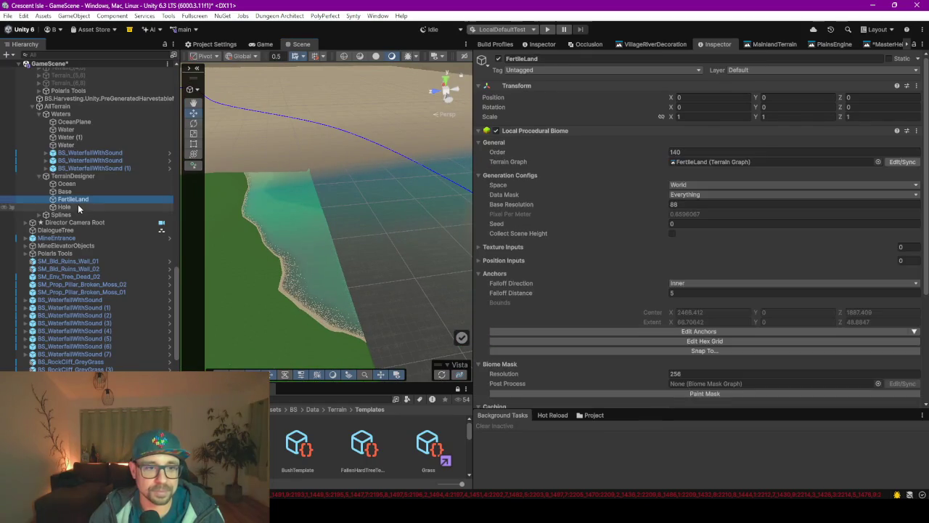
{"action": "left_click", "coordinate": [79, 207], "text": "ctrl"}
{"action": "left_click", "coordinate": [498, 59]}
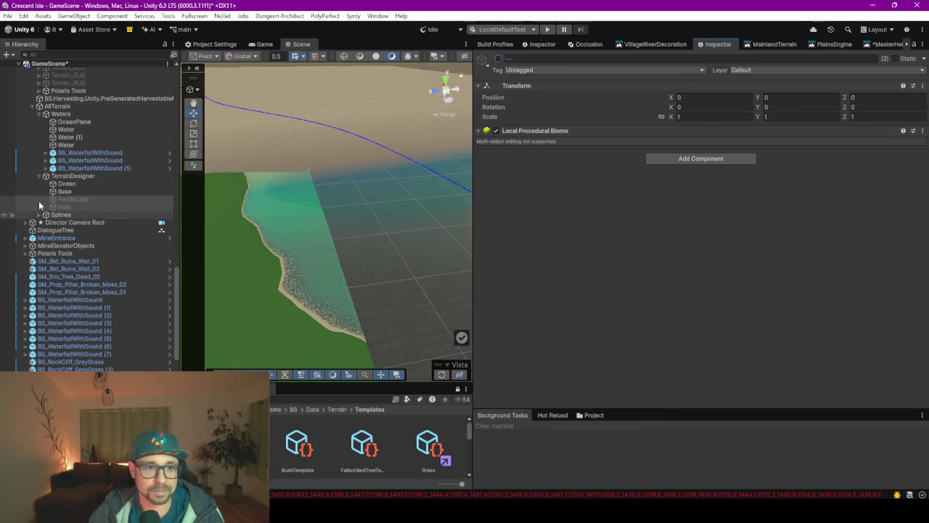
{"action": "left_click", "coordinate": [72, 185]}
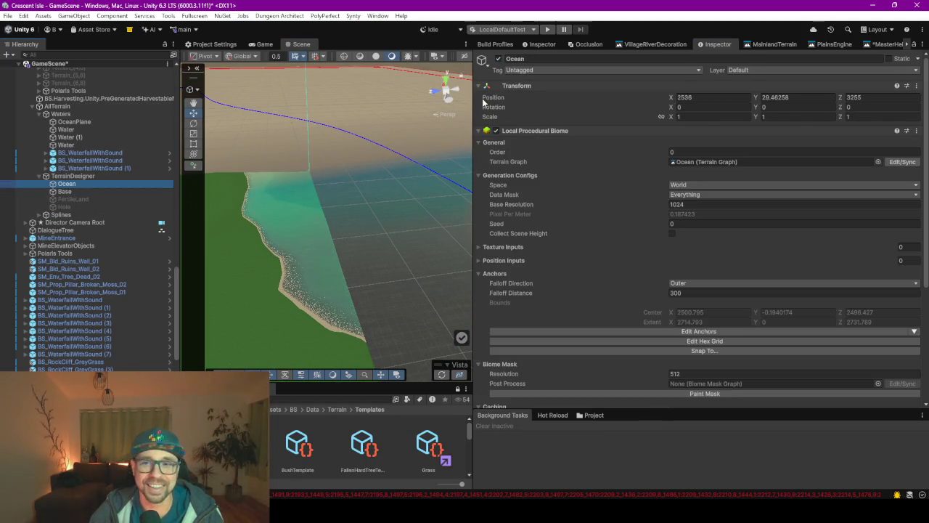
{"action": "left_click", "coordinate": [498, 59]}
{"action": "left_click", "coordinate": [69, 176]}
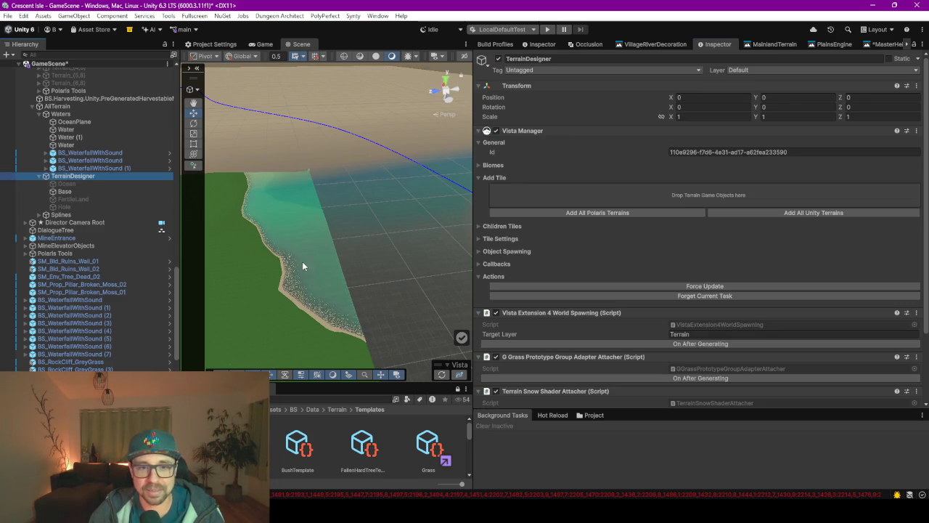
Regenerate the TerrainDesigner terrain from the Base biome alone and wait for it to finish
{"action": "left_click", "coordinate": [441, 374]}
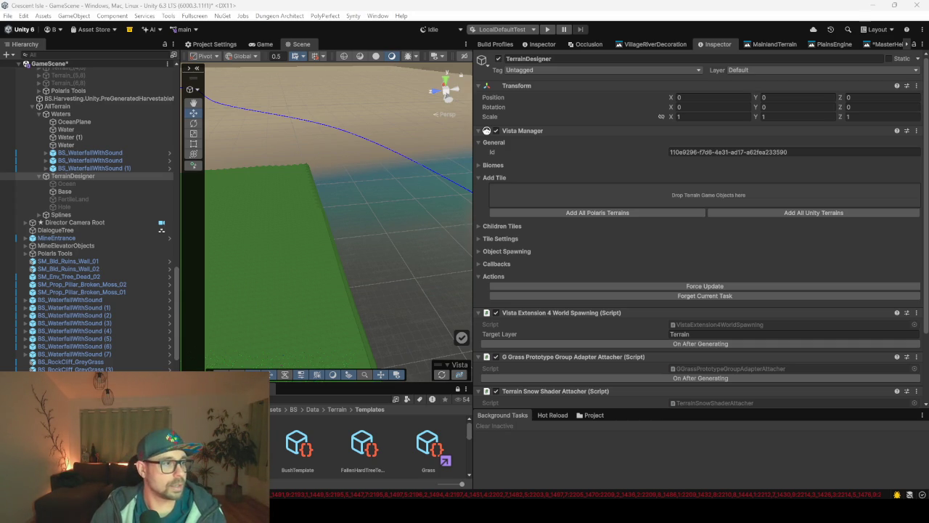
{"action": "key", "text": "alt+Tab"}
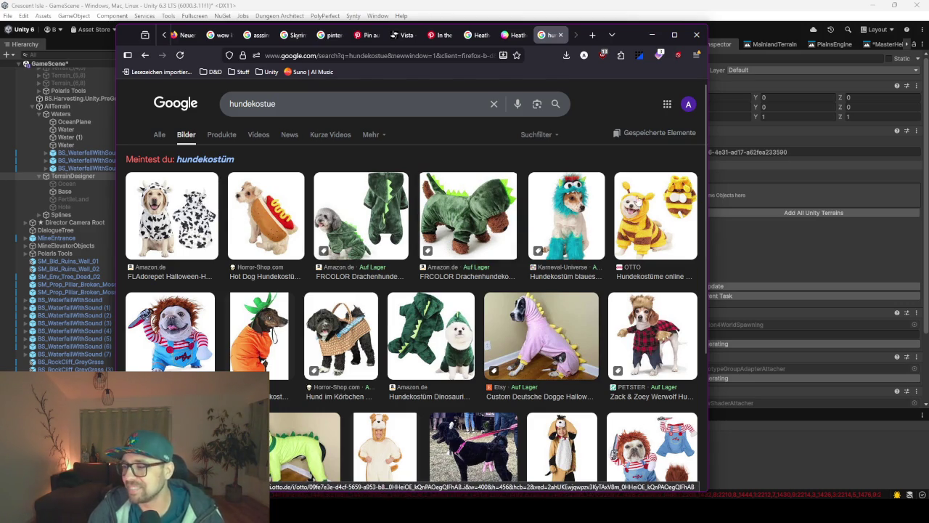
{"action": "left_click", "coordinate": [652, 34]}
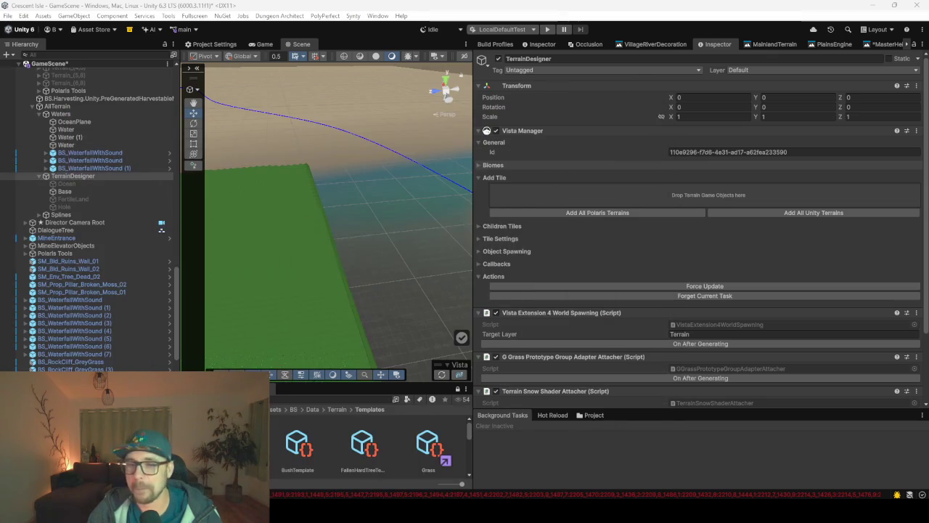
Orbit around the flat green Base terrain, then bring up the MainlandTerrain graph
{"action": "left_click", "coordinate": [406, 244]}
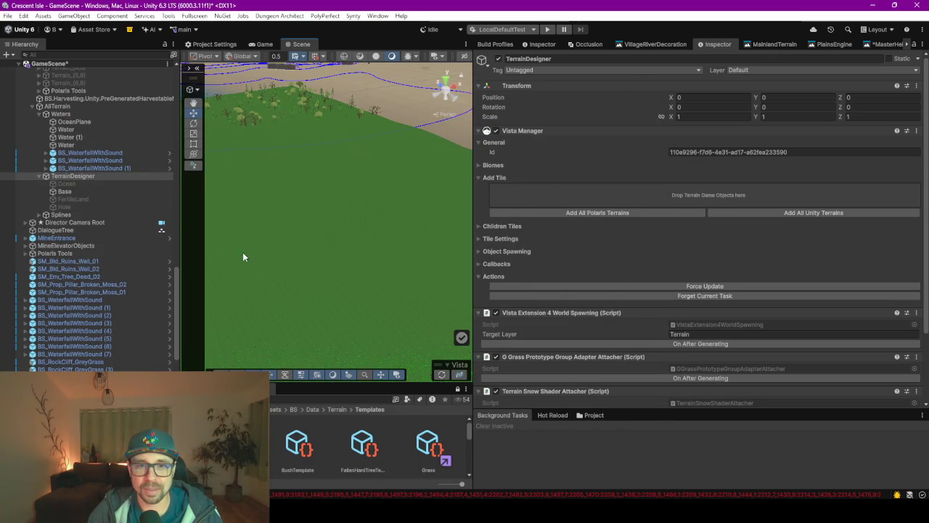
{"action": "scroll", "coordinate": [303, 201], "scroll_direction": "down", "scroll_amount": 5}
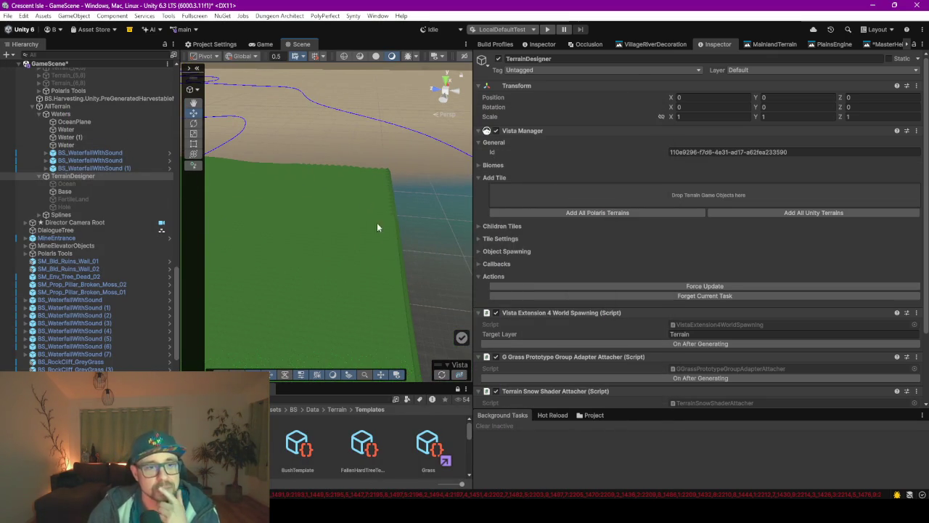
{"action": "mouse_move", "coordinate": [365, 201]}
{"action": "left_mouse_down"}
{"action": "mouse_move", "coordinate": [341, 193]}
{"action": "mouse_move", "coordinate": [346, 245]}
{"action": "mouse_move", "coordinate": [312, 233]}
{"action": "mouse_move", "coordinate": [291, 178]}
{"action": "mouse_move", "coordinate": [296, 193]}
{"action": "mouse_move", "coordinate": [335, 201]}
{"action": "mouse_move", "coordinate": [327, 194]}
{"action": "mouse_move", "coordinate": [307, 200]}
{"action": "mouse_move", "coordinate": [369, 209]}
{"action": "mouse_move", "coordinate": [442, 242]}
{"action": "mouse_move", "coordinate": [332, 233]}
{"action": "mouse_move", "coordinate": [321, 247]}
{"action": "mouse_move", "coordinate": [269, 245]}
{"action": "left_mouse_up"}
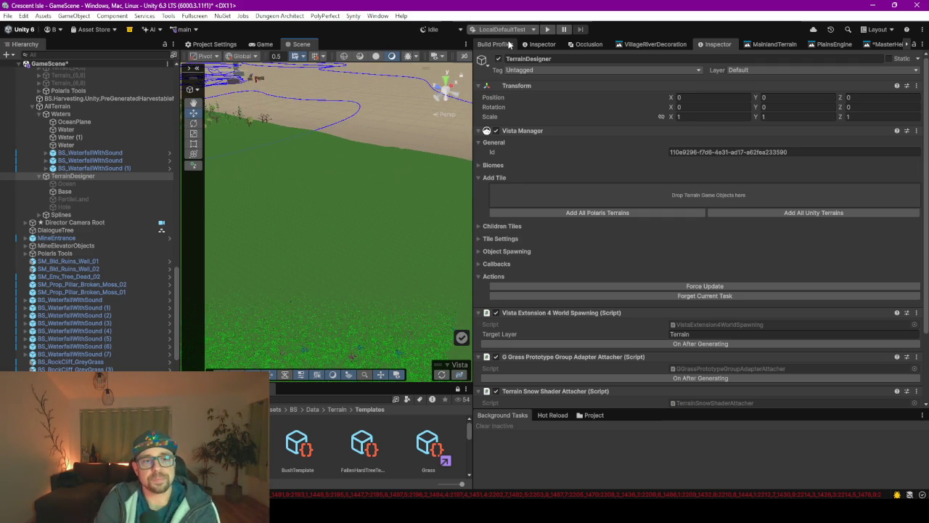
{"action": "left_click", "coordinate": [773, 45]}
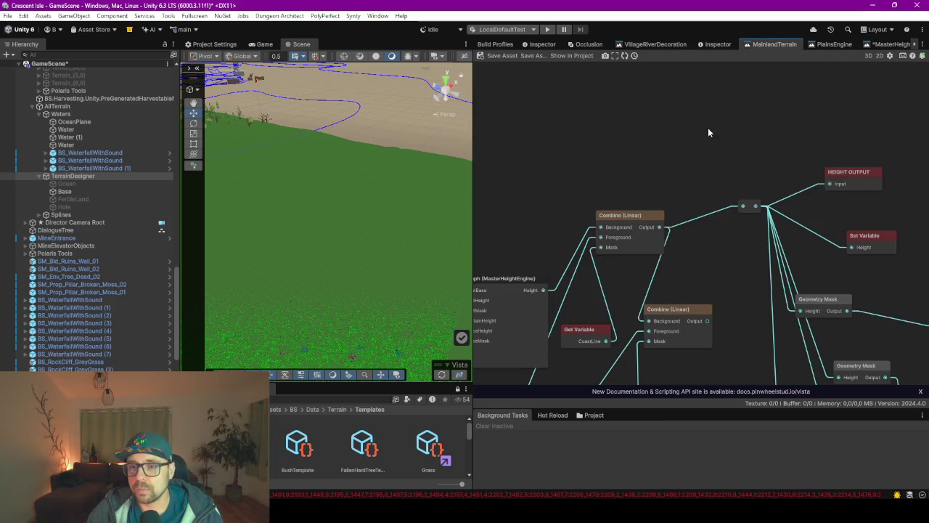
Switch to the PlainsEngine graph with the terrain preview hidden
{"action": "scroll", "coordinate": [697, 148], "scroll_direction": "down", "scroll_amount": 1}
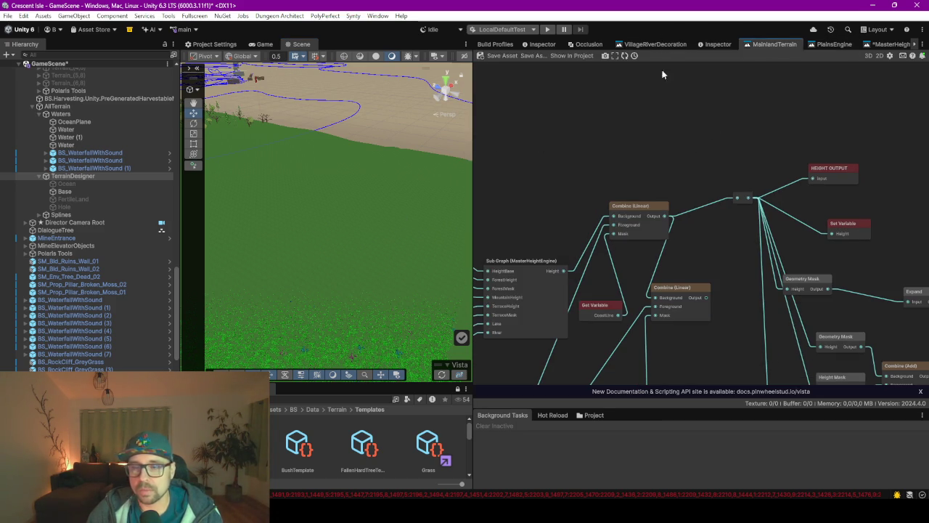
{"action": "left_click", "coordinate": [833, 44]}
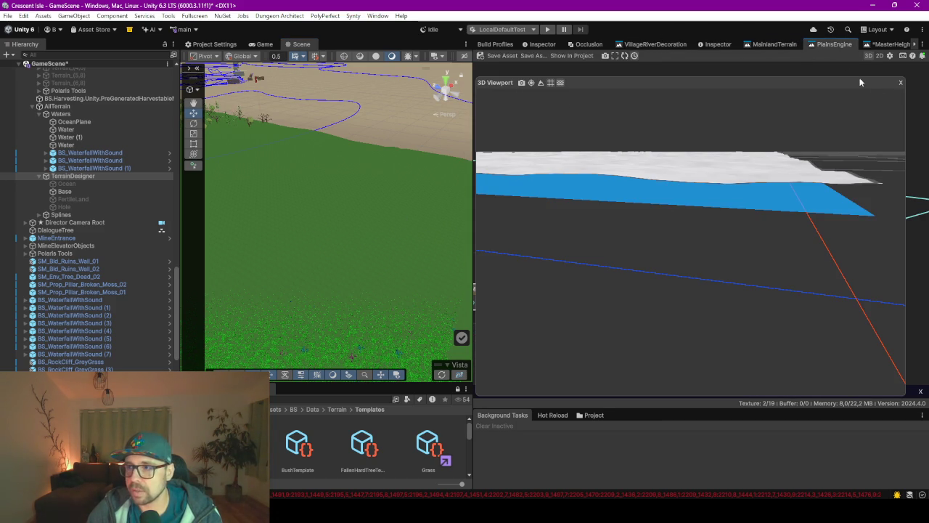
{"action": "left_click", "coordinate": [899, 84]}
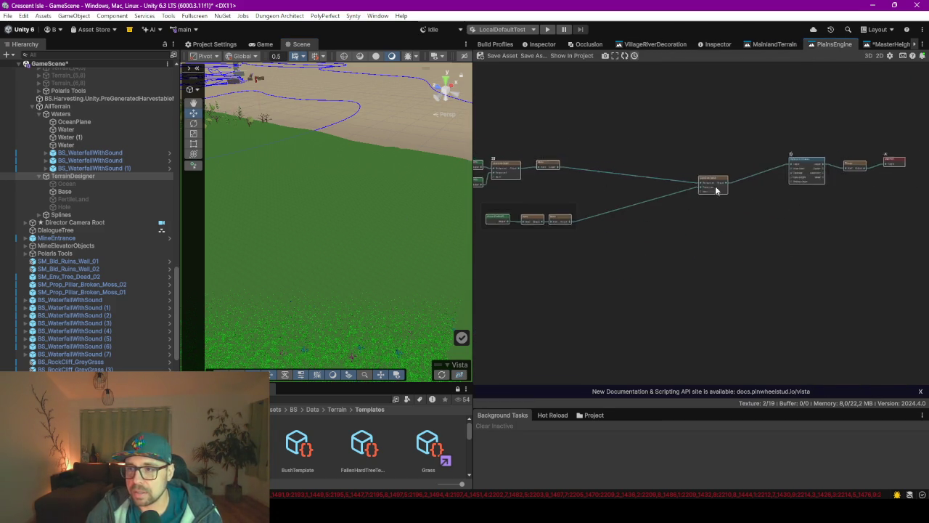
{"action": "scroll", "coordinate": [694, 207], "scroll_direction": "up", "scroll_amount": 2}
Change the Remap node's Range upper value from 0.06 to 0.05
{"action": "left_click", "coordinate": [689, 197]}
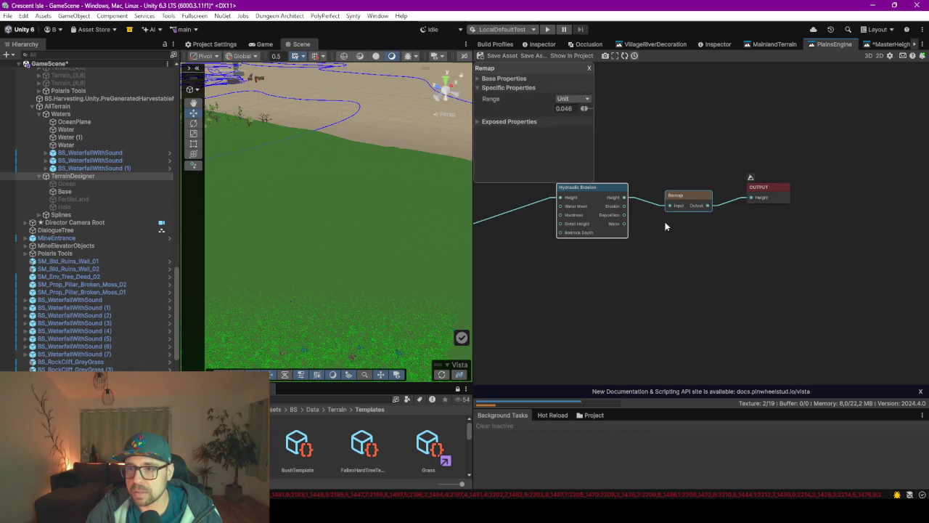
{"action": "left_click", "coordinate": [571, 109]}
{"action": "key", "text": "Return"}
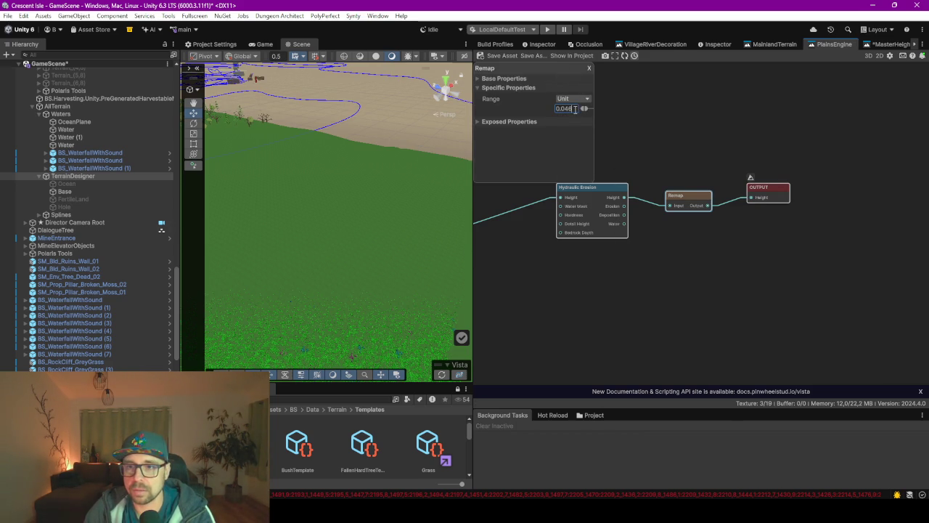
{"action": "left_click", "coordinate": [626, 125]}
{"action": "left_click", "coordinate": [686, 196]}
{"action": "left_click_drag", "start_coordinate": [647, 141], "coordinate": [686, 137]}
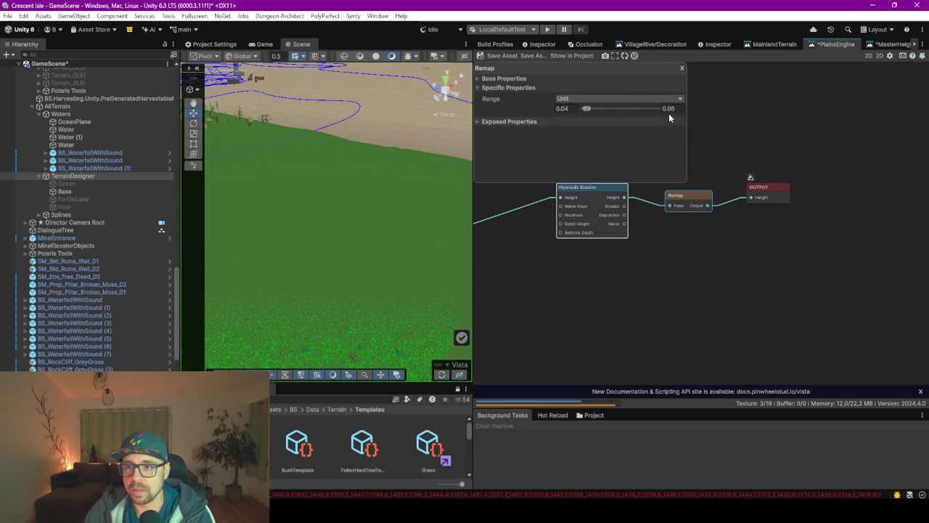
{"action": "left_click", "coordinate": [672, 109]}
{"action": "key", "text": "BackSpace"}
{"action": "type", "text": "5"}
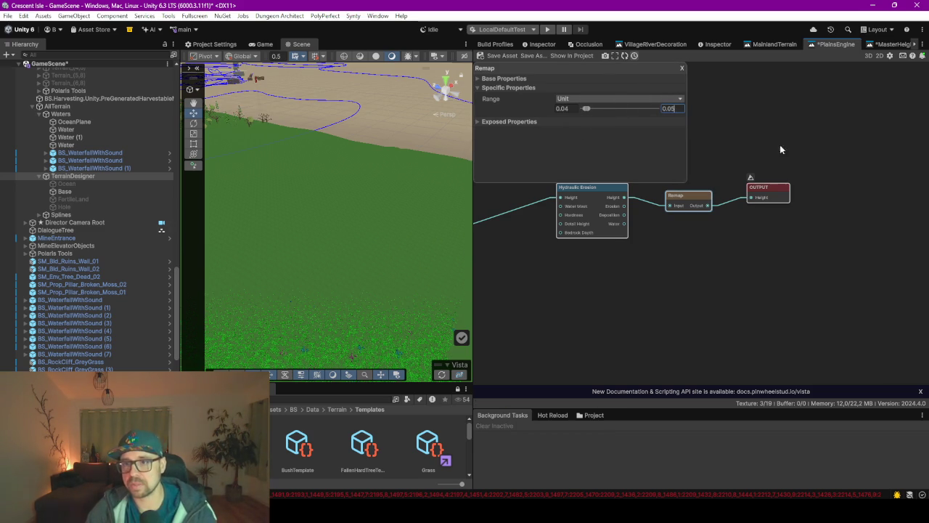
{"action": "left_click", "coordinate": [766, 148]}
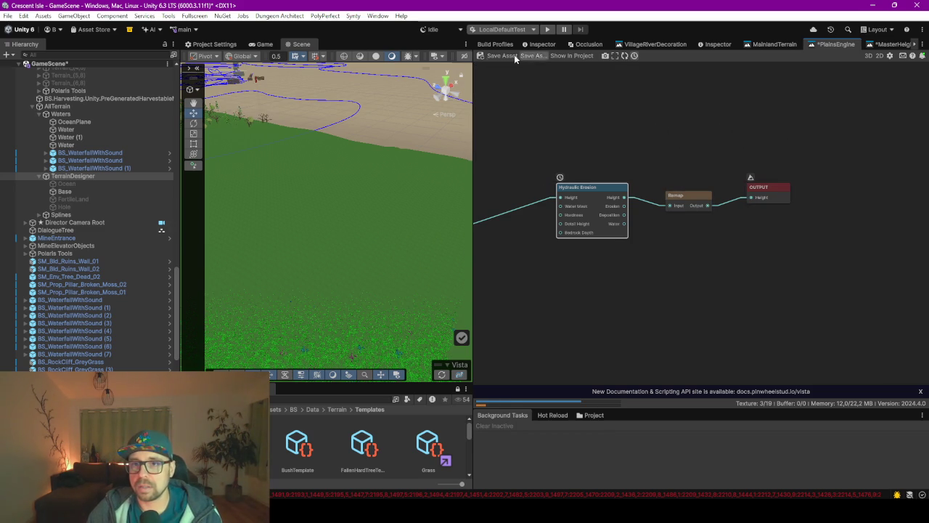
Save the PlainsEngine graph, regenerate the terrain, and inspect the sandy shelf along the water
{"action": "left_click", "coordinate": [504, 58]}
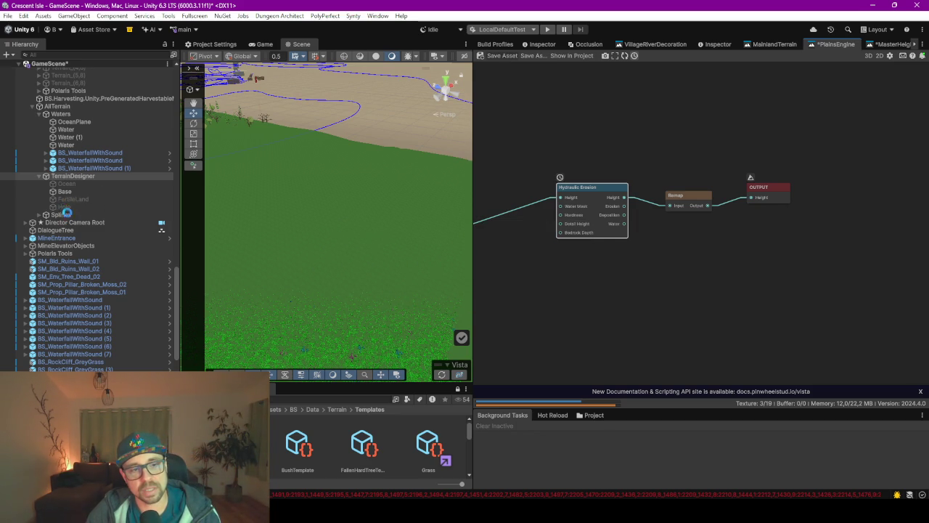
{"action": "left_click", "coordinate": [441, 374]}
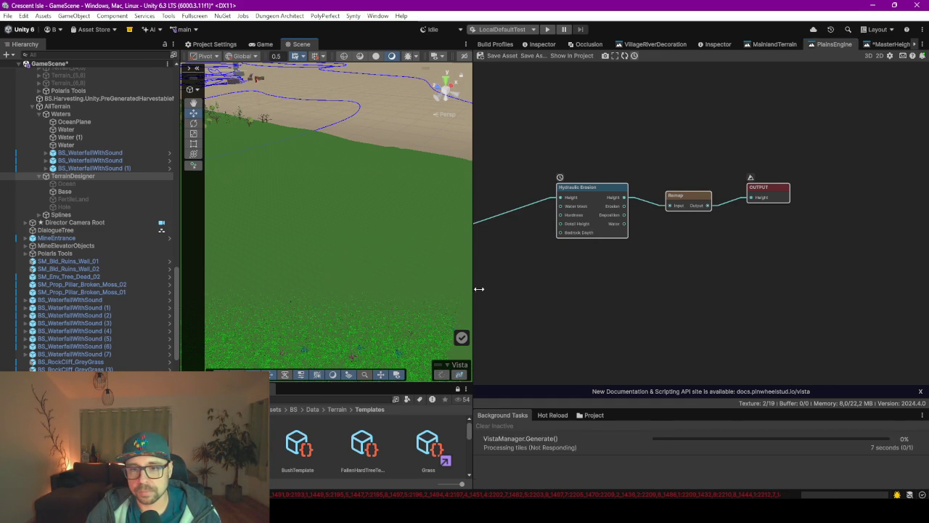
{"action": "left_click_drag", "start_coordinate": [477, 288], "coordinate": [549, 287]}
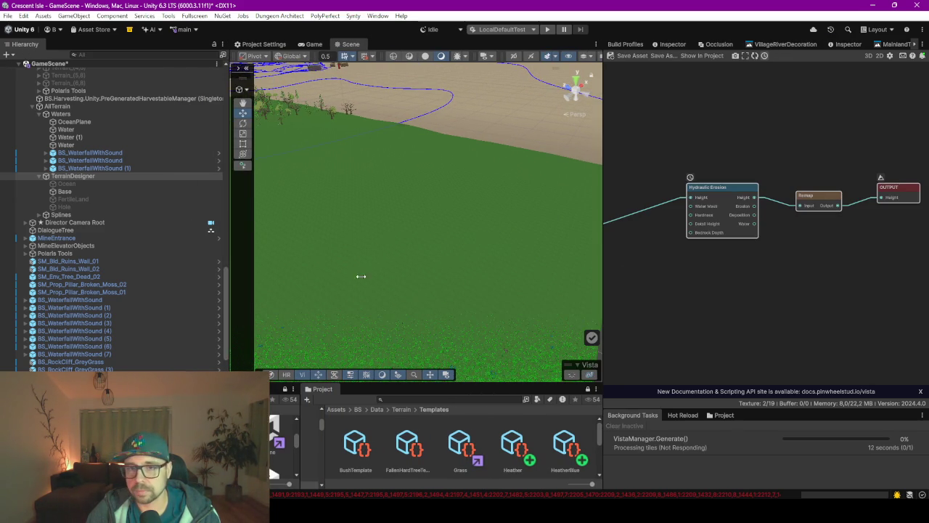
{"action": "mouse_move", "coordinate": [404, 259]}
{"action": "left_mouse_down"}
{"action": "mouse_move", "coordinate": [472, 276]}
{"action": "mouse_move", "coordinate": [452, 255]}
{"action": "mouse_move", "coordinate": [442, 255]}
{"action": "mouse_move", "coordinate": [454, 267]}
{"action": "mouse_move", "coordinate": [445, 282]}
{"action": "mouse_move", "coordinate": [379, 249]}
{"action": "mouse_move", "coordinate": [398, 266]}
{"action": "mouse_move", "coordinate": [349, 280]}
{"action": "mouse_move", "coordinate": [368, 261]}
{"action": "mouse_move", "coordinate": [340, 245]}
{"action": "mouse_move", "coordinate": [322, 253]}
{"action": "mouse_move", "coordinate": [440, 305]}
{"action": "mouse_move", "coordinate": [311, 326]}
{"action": "mouse_move", "coordinate": [338, 305]}
{"action": "mouse_move", "coordinate": [297, 166]}
{"action": "mouse_move", "coordinate": [373, 182]}
{"action": "mouse_move", "coordinate": [385, 245]}
{"action": "mouse_move", "coordinate": [405, 219]}
{"action": "mouse_move", "coordinate": [405, 199]}
{"action": "mouse_move", "coordinate": [427, 214]}
{"action": "left_mouse_up"}
{"action": "mouse_move", "coordinate": [338, 268]}
{"action": "left_mouse_down"}
{"action": "mouse_move", "coordinate": [630, 252]}
{"action": "mouse_move", "coordinate": [473, 267]}
{"action": "mouse_move", "coordinate": [503, 257]}
{"action": "mouse_move", "coordinate": [516, 257]}
{"action": "mouse_move", "coordinate": [458, 288]}
{"action": "mouse_move", "coordinate": [201, 288]}
{"action": "left_mouse_up"}
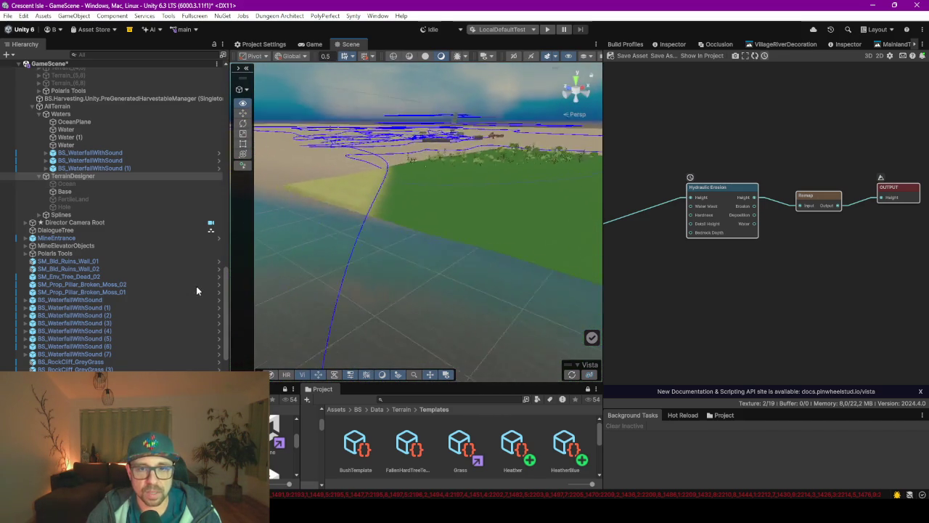
{"action": "left_click", "coordinate": [62, 200]}
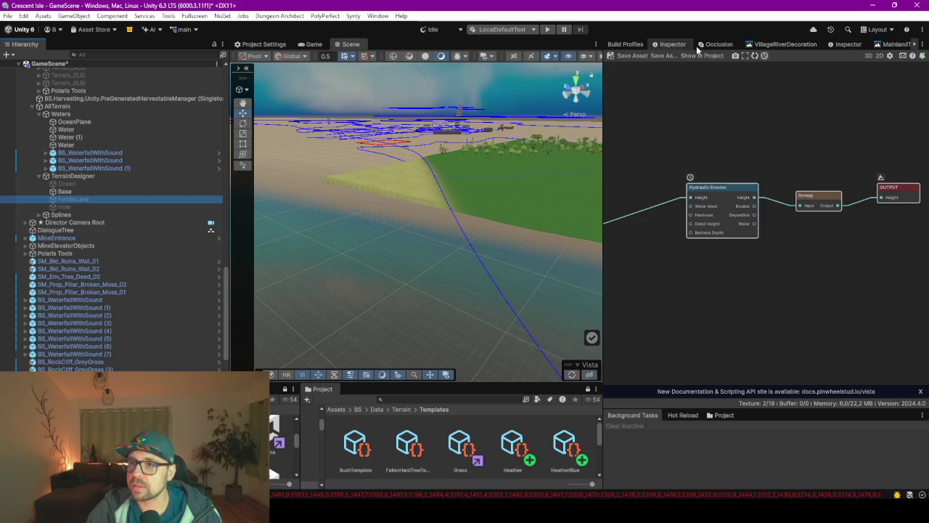
Show FertileLand's Local Procedural Biome settings in the Inspector and move the view closer
{"action": "left_click", "coordinate": [676, 45]}
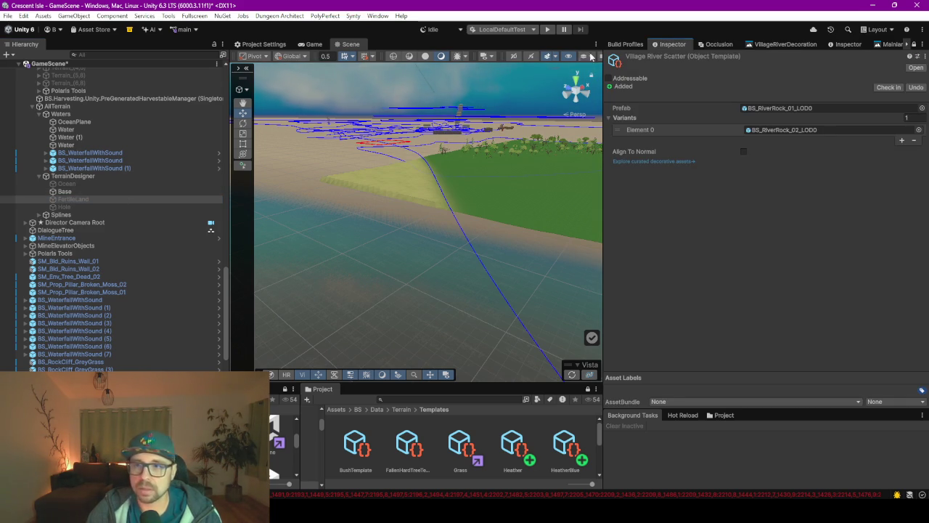
{"action": "left_click", "coordinate": [833, 46]}
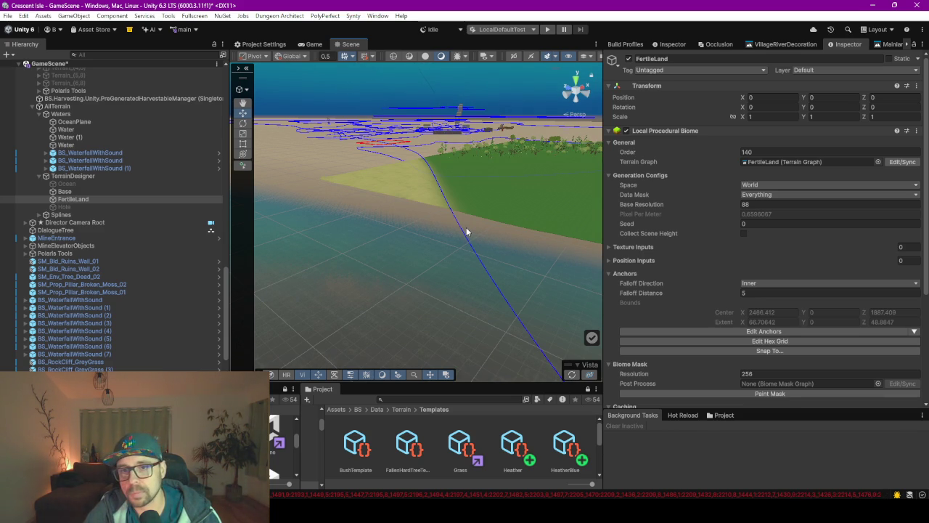
{"action": "left_click_drag", "start_coordinate": [361, 240], "coordinate": [544, 249]}
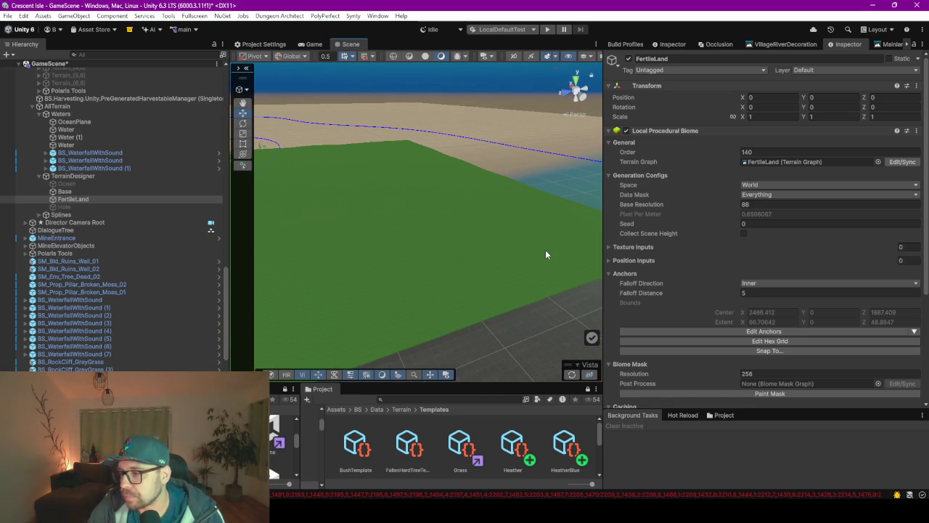
{"action": "key", "text": "alt+Tab"}
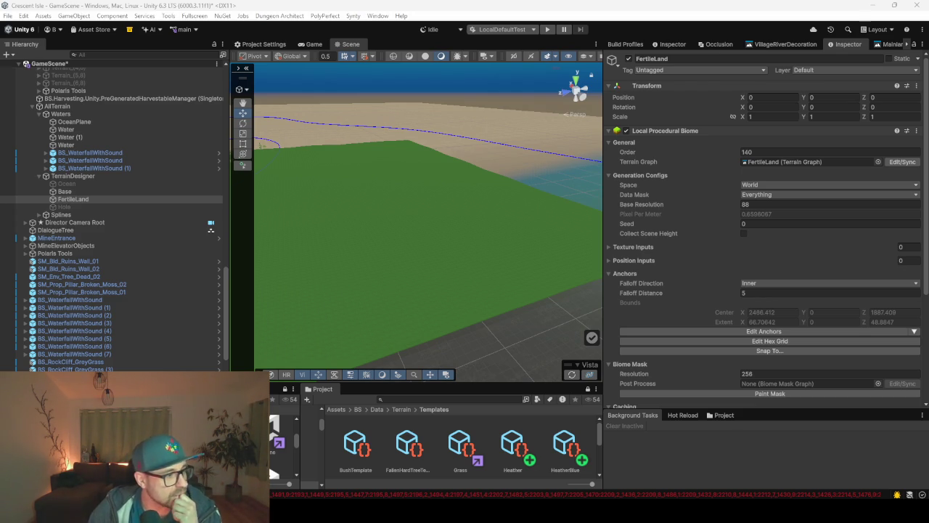
{"action": "key", "text": "alt+Tab"}
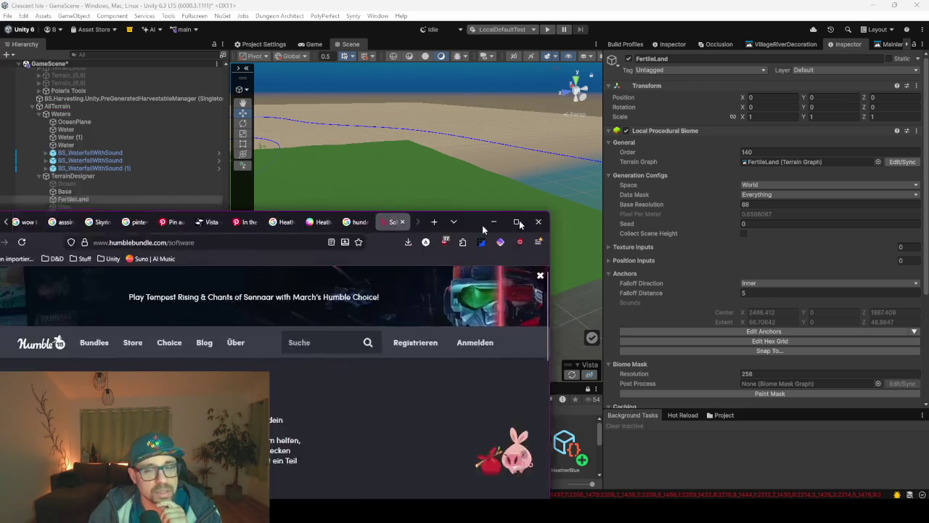
Scroll the Humble Bundle Software page down past the Sci-Fi and Extreme Game Dev bundles
{"action": "scroll", "coordinate": [625, 248], "scroll_direction": "down", "scroll_amount": 2}
{"action": "scroll", "coordinate": [622, 244], "scroll_direction": "down", "scroll_amount": 1}
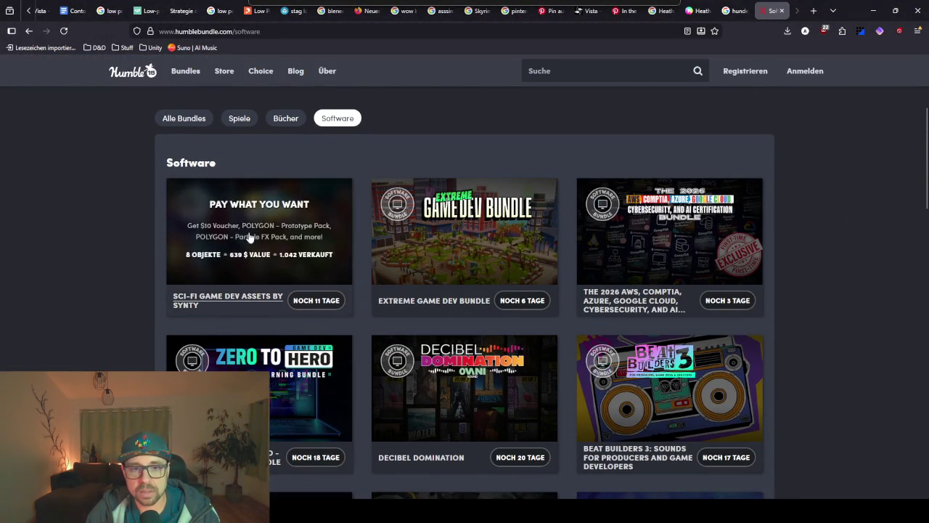
{"action": "scroll", "coordinate": [115, 343], "scroll_direction": "down", "scroll_amount": 2}
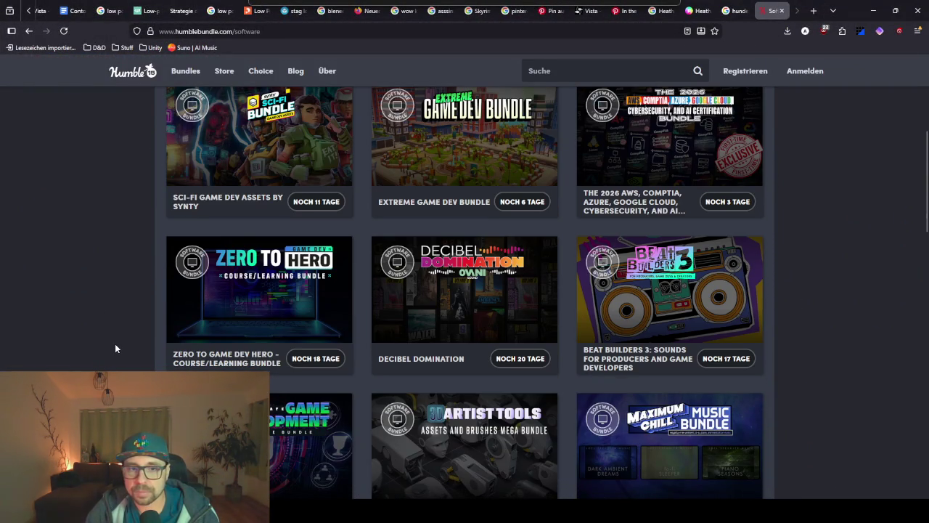
{"action": "scroll", "coordinate": [827, 221], "scroll_direction": "down", "scroll_amount": 2}
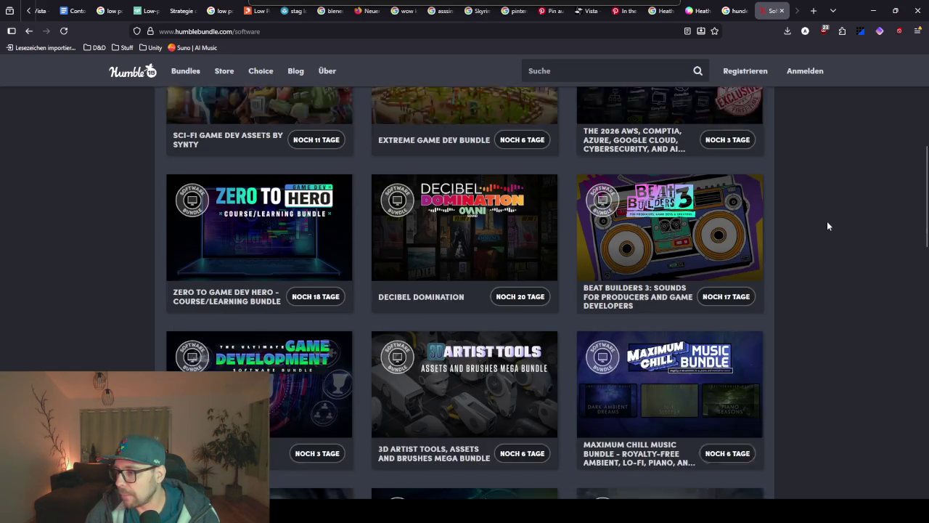